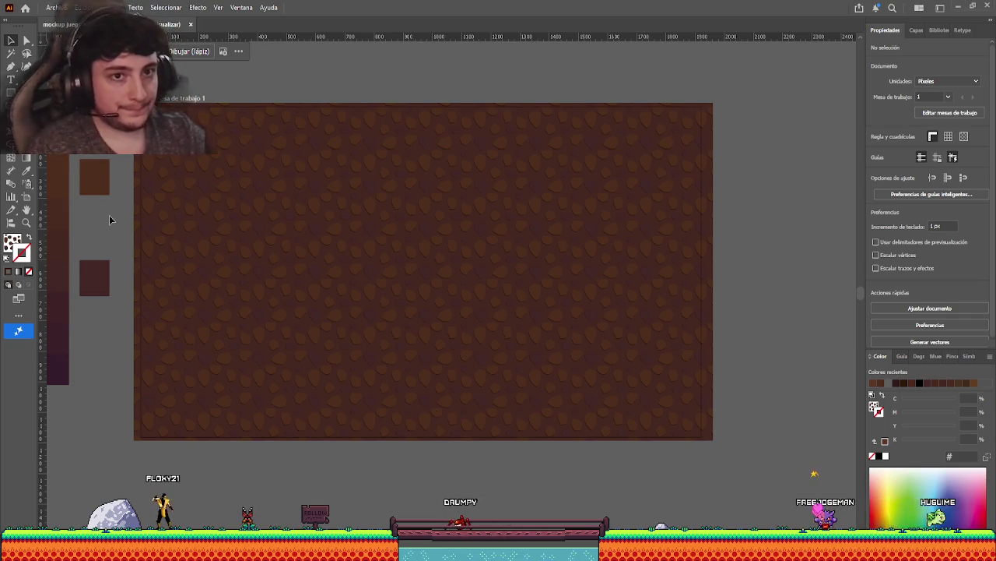
Bring the swatches into view and show the document's saved swatches.
drag(109, 214, 312, 339)
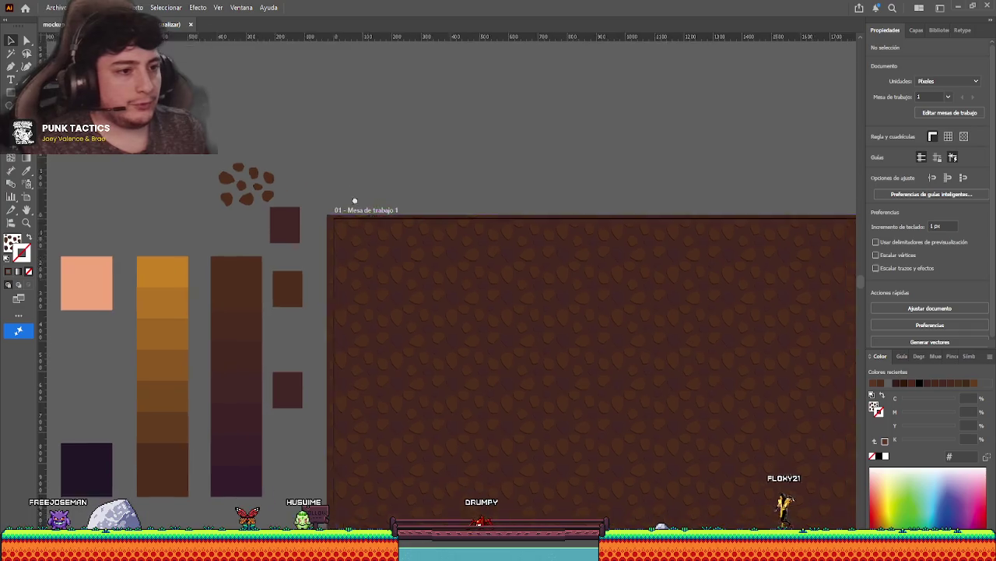
scroll(354, 234, down, 3)
scroll(354, 234, right, 4)
scroll(553, 156, right, 5)
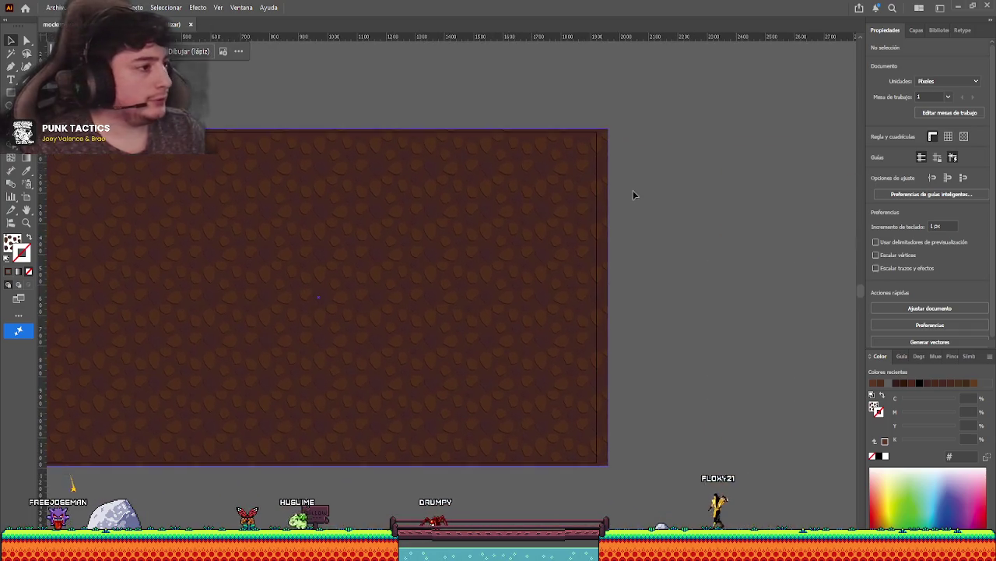
scroll(446, 220, left, 2)
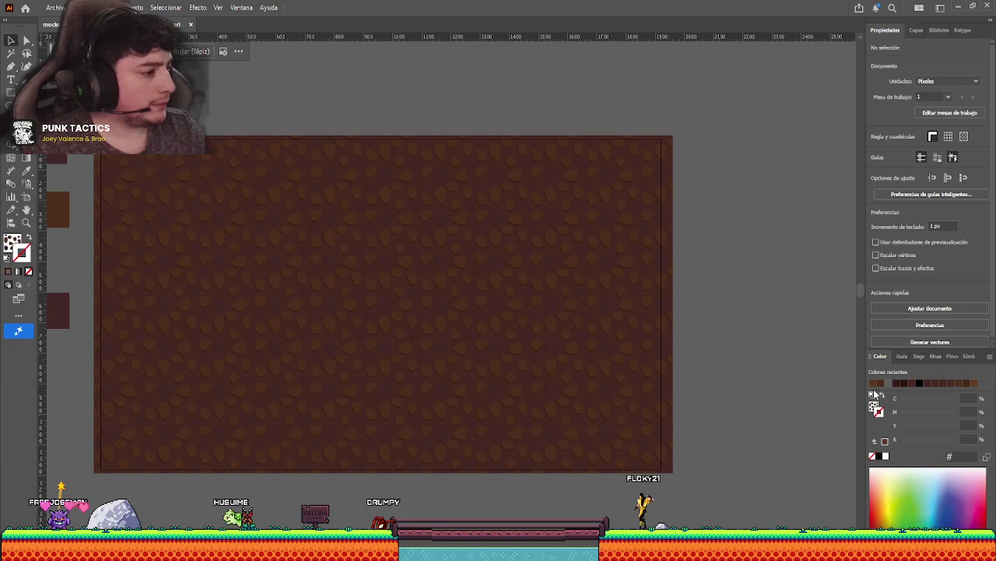
click(927, 357)
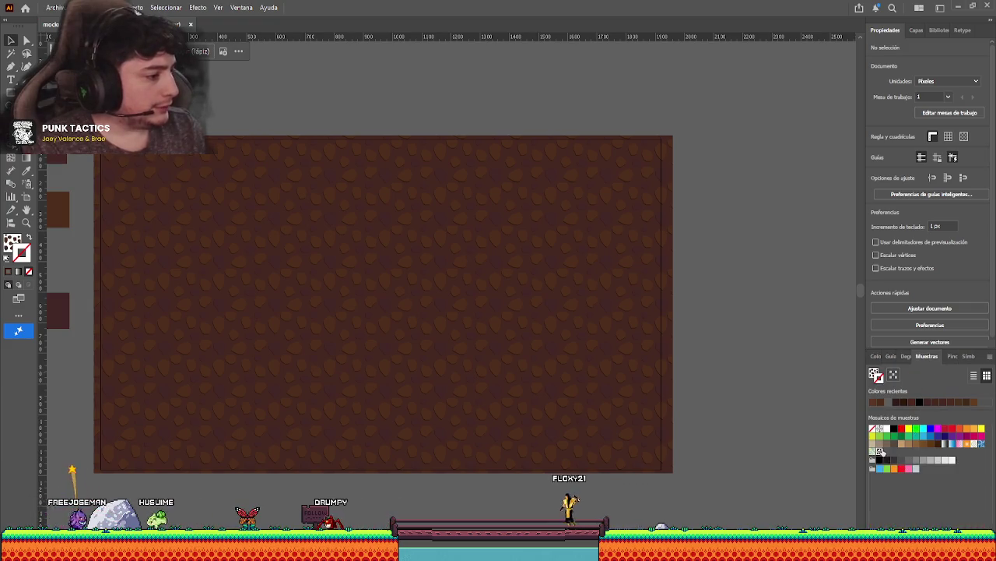
Enter pattern editing on the cobblestone swatch and zoom in on the top-left stones.
double_click(915, 459)
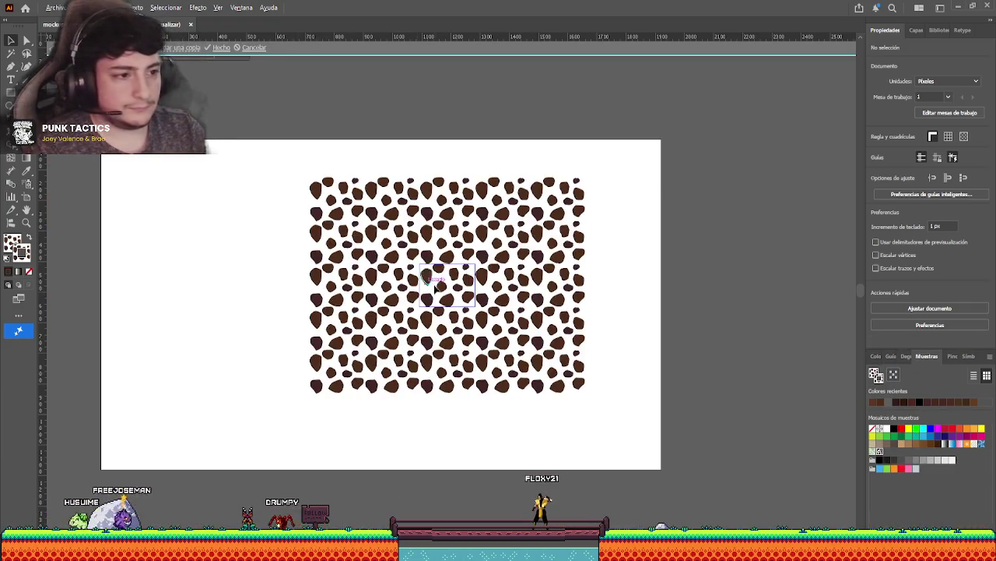
scroll(434, 288, up, 1)
scroll(433, 286, up, 1)
scroll(427, 280, up, 1)
scroll(421, 274, up, 1)
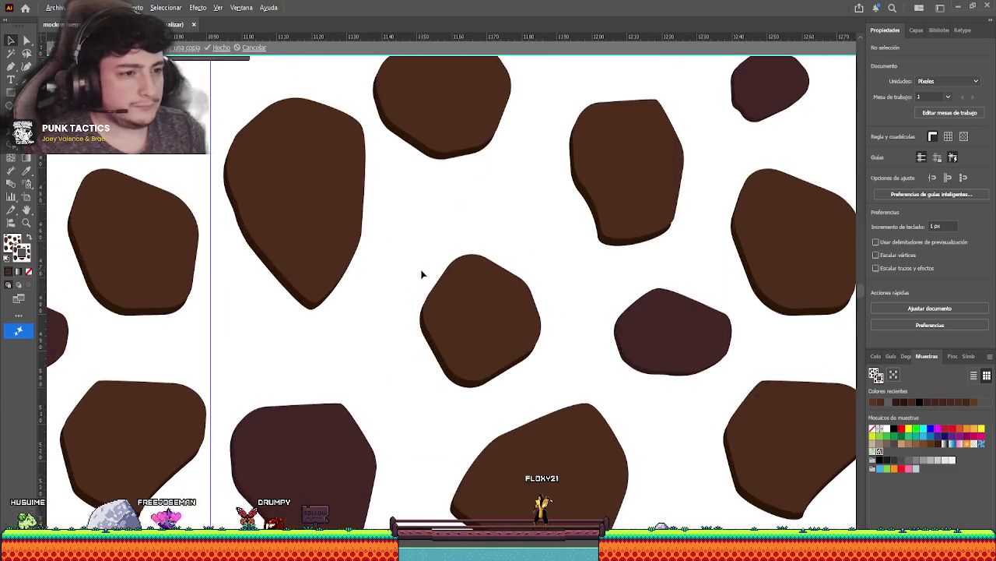
drag(421, 275, 479, 290)
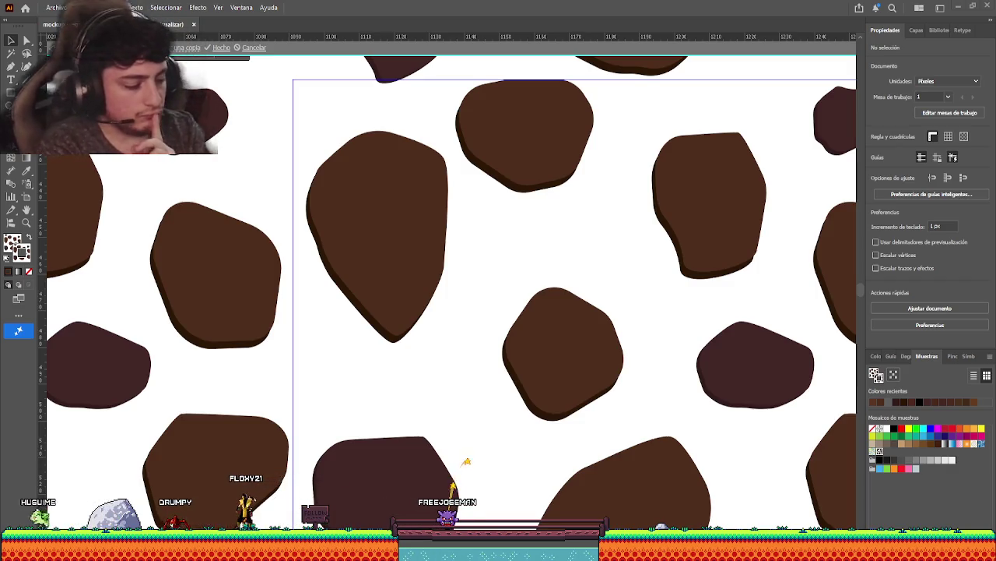
Select the large top-left stone and set its stroke to None.
click(364, 206)
click(369, 214)
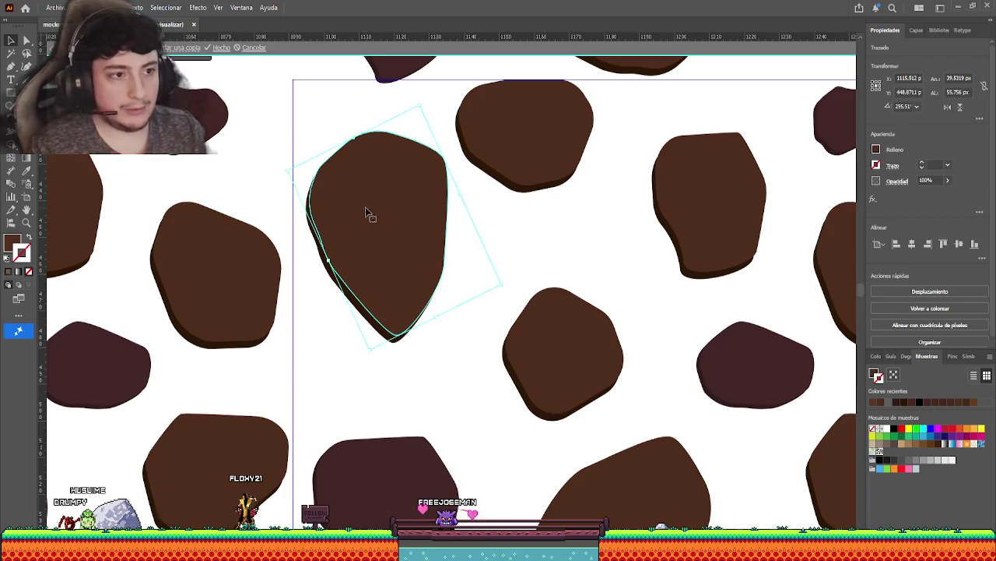
click(27, 171)
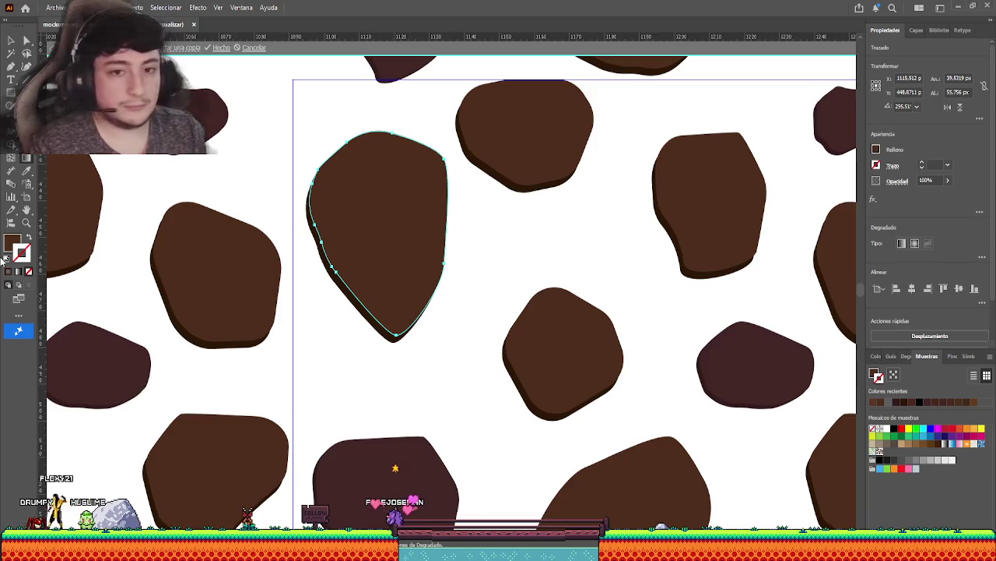
click(398, 257)
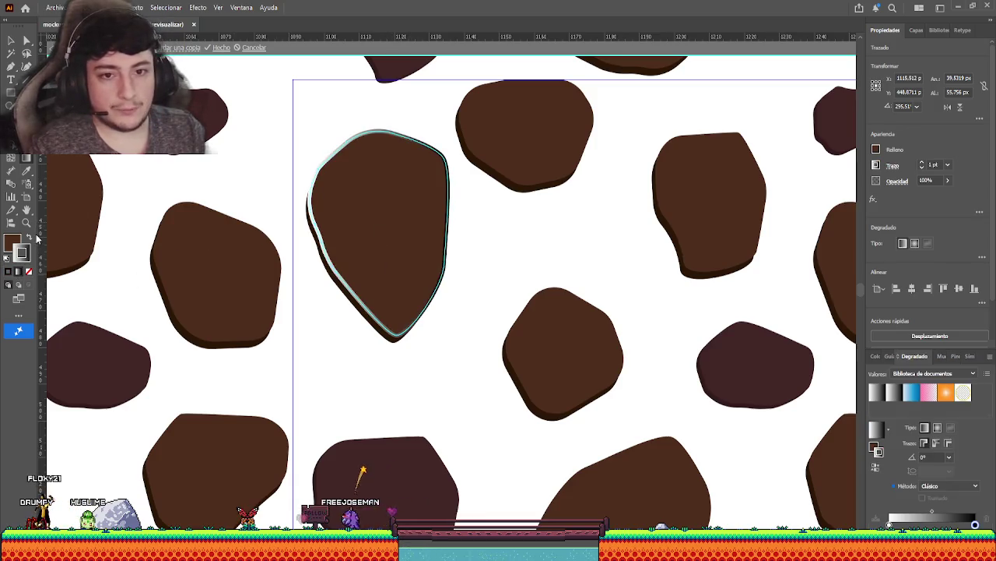
click(15, 245)
click(21, 250)
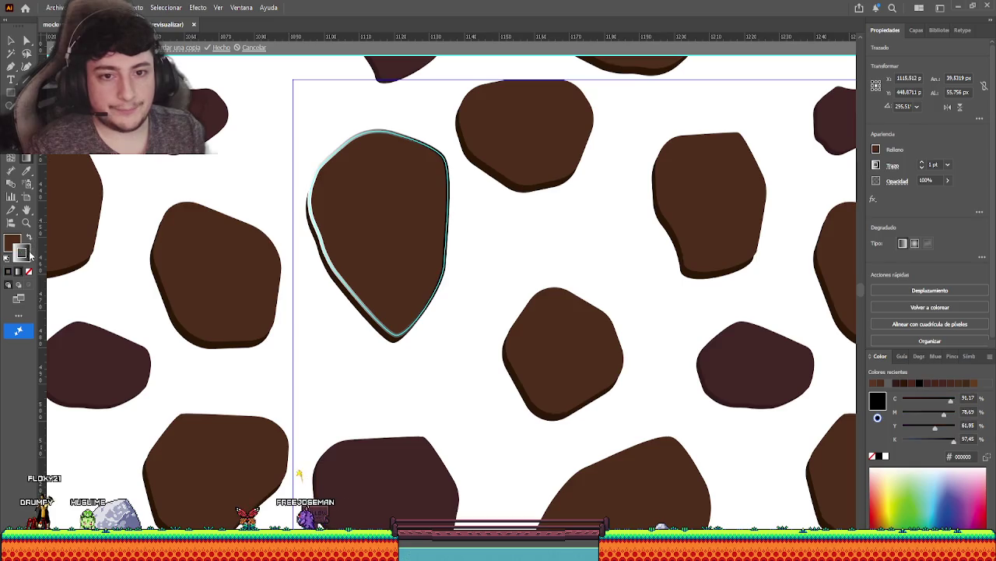
key(/)
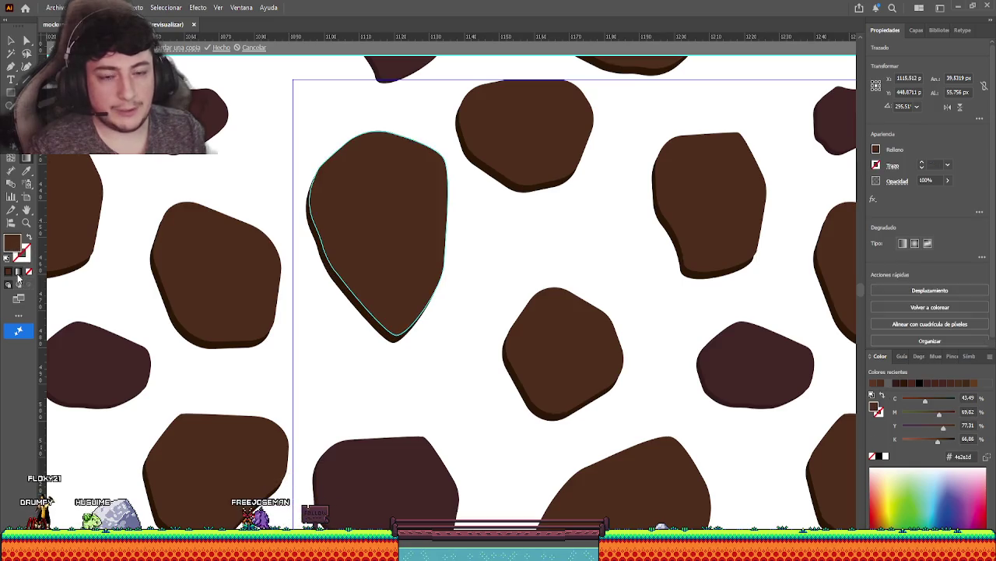
Fill the stone with a top-to-bottom gradient and sample stone brown onto the top stop.
click(18, 274)
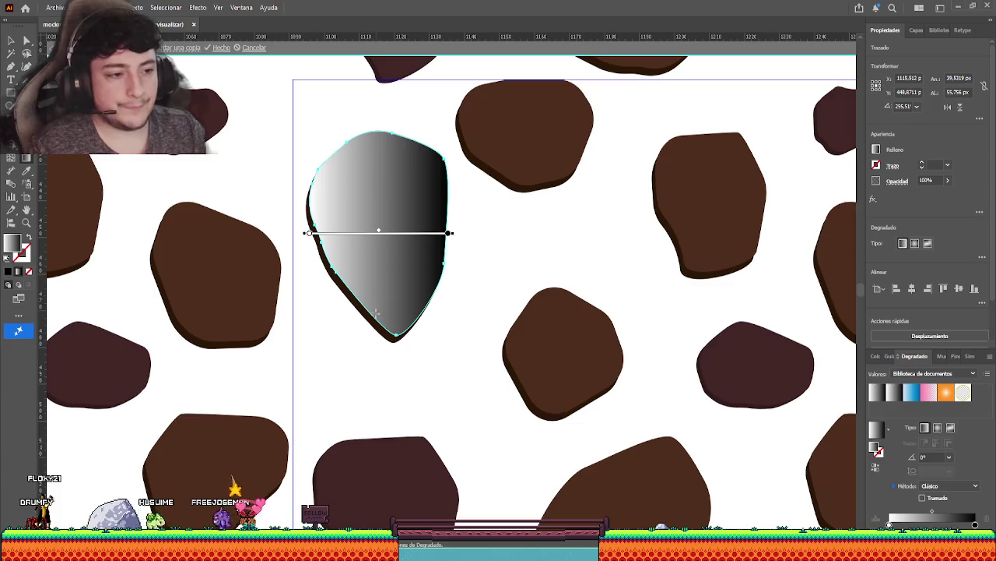
drag(380, 158, 381, 294)
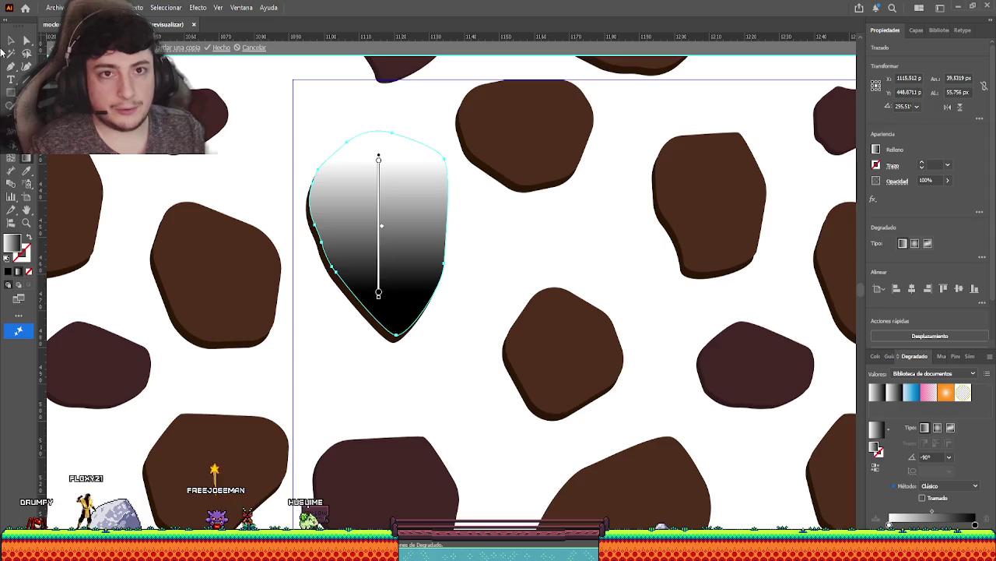
key(v)
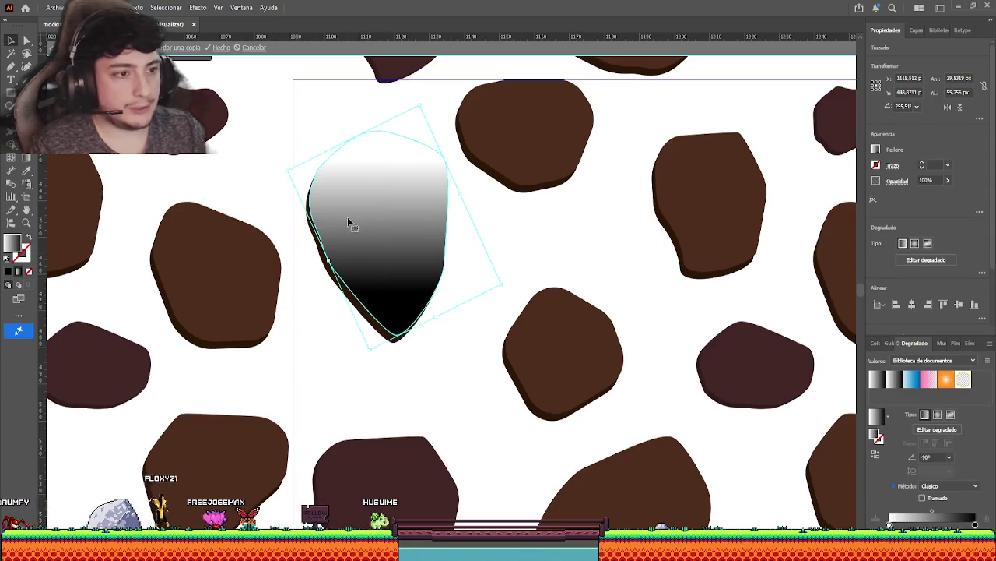
click(27, 159)
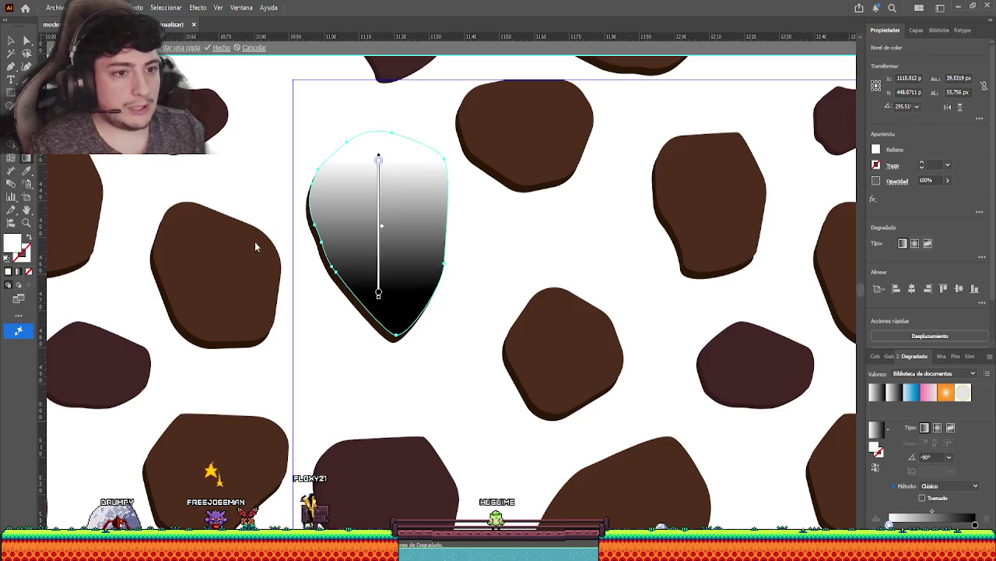
click(577, 340)
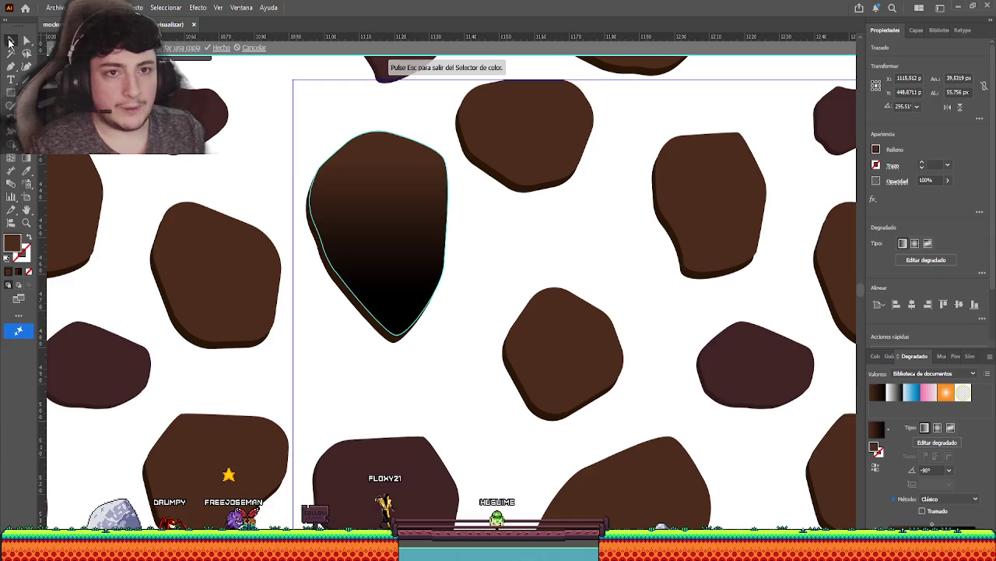
Reselect the gradient-filled stone and undo its gradient back to solid brown.
click(9, 43)
click(475, 215)
click(423, 223)
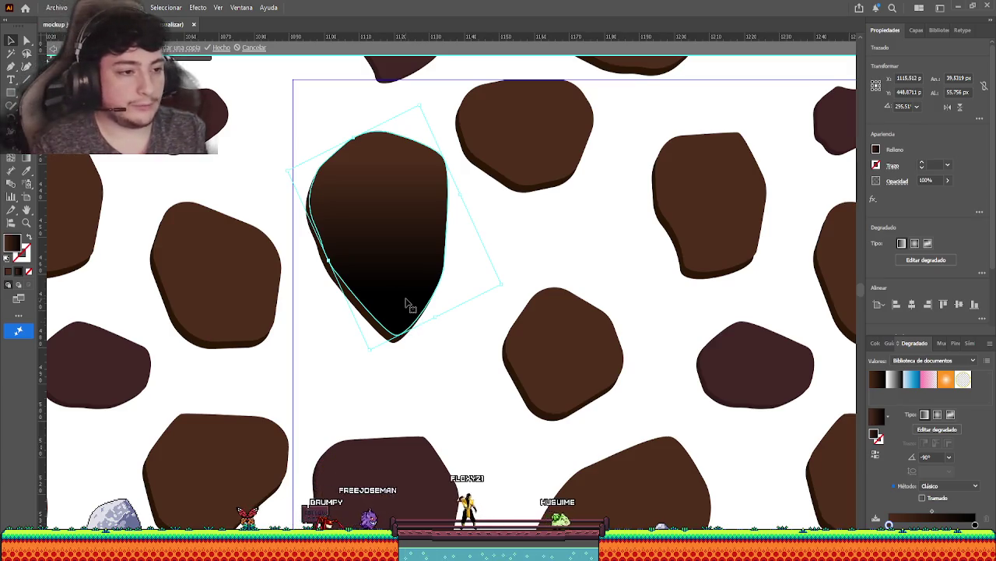
click(26, 183)
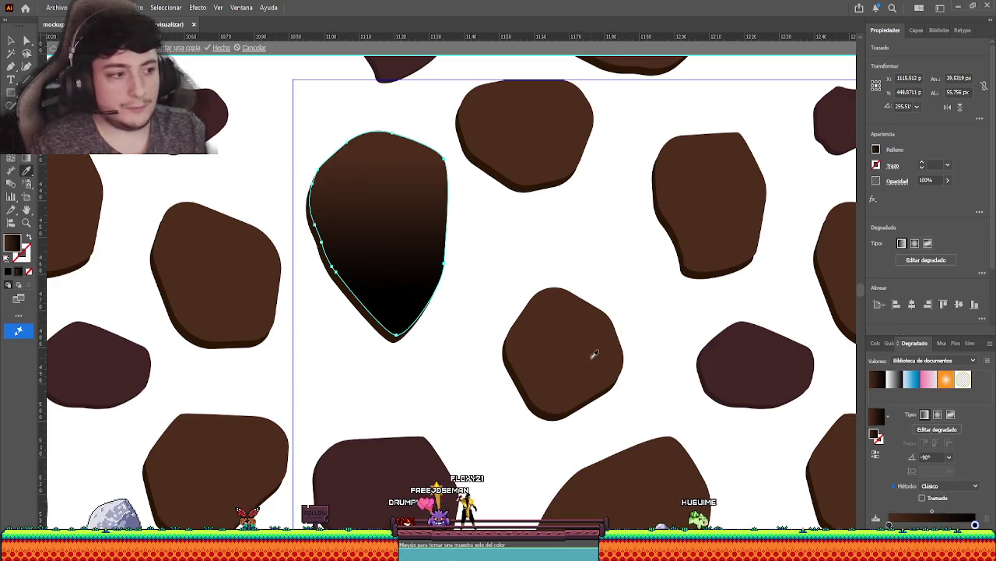
key(ctrl+z)
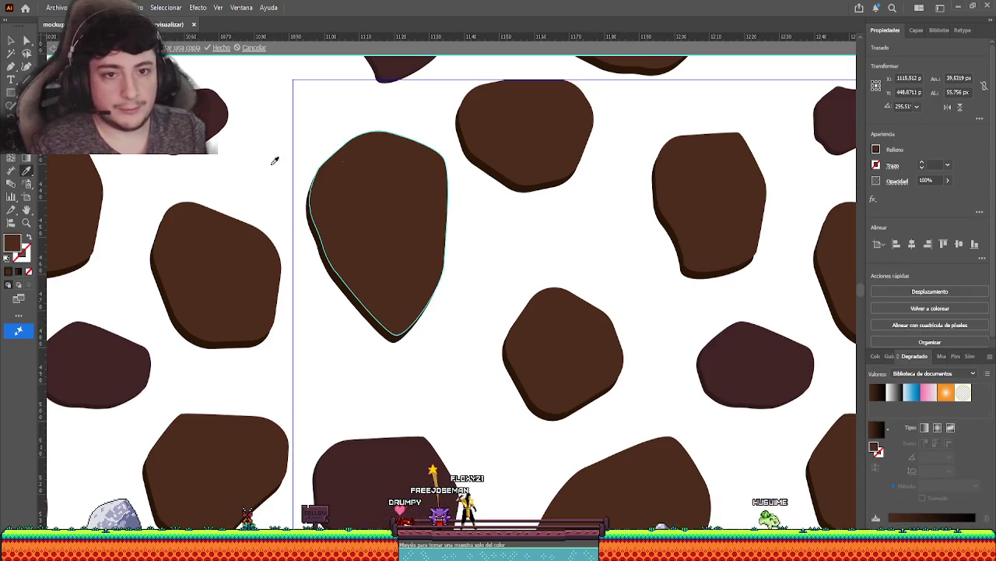
Reapply the stone's gradient and sample a brown for its dark stop.
click(363, 178)
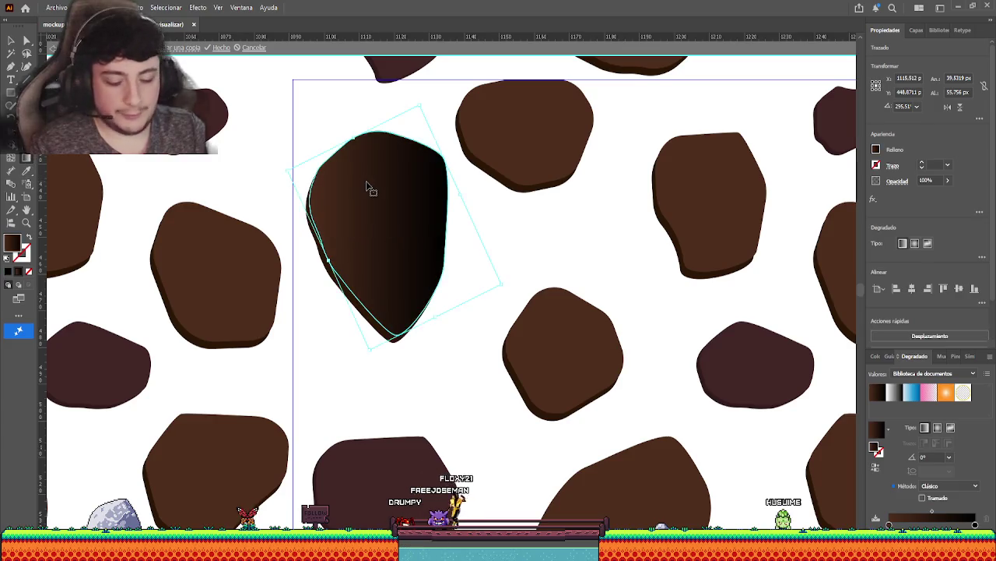
key(ctrl+z)
click(367, 187)
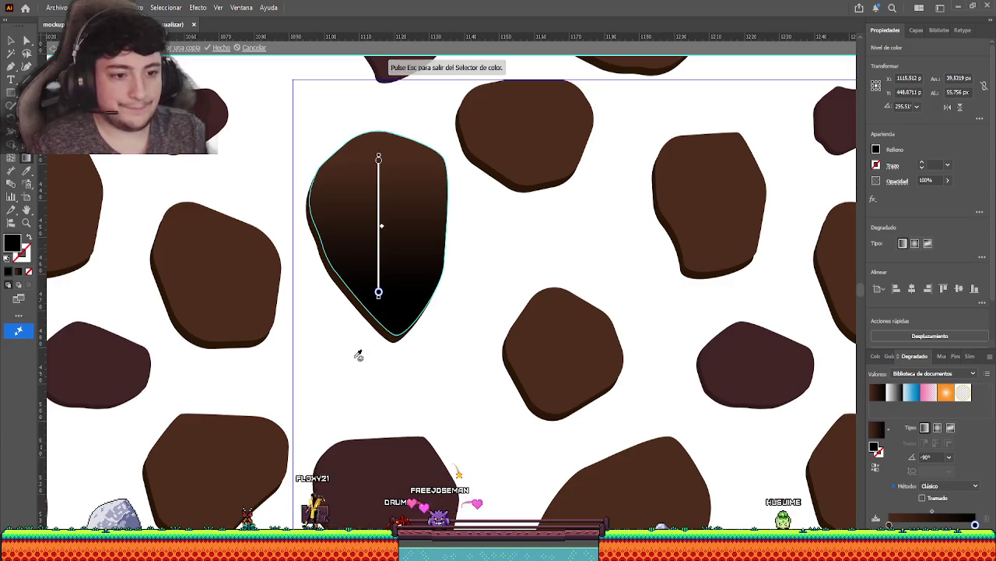
click(537, 350)
key(Escape)
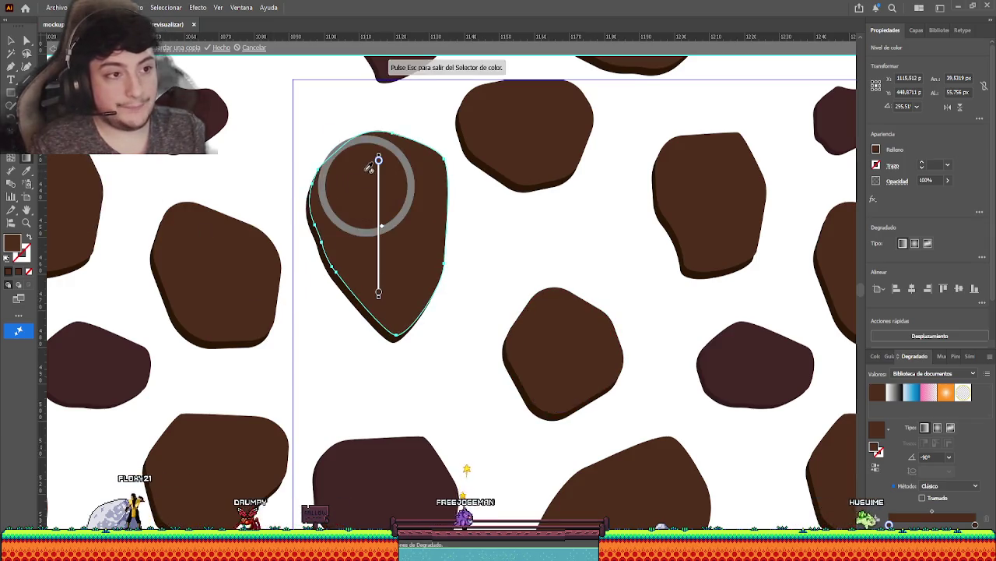
key(Escape)
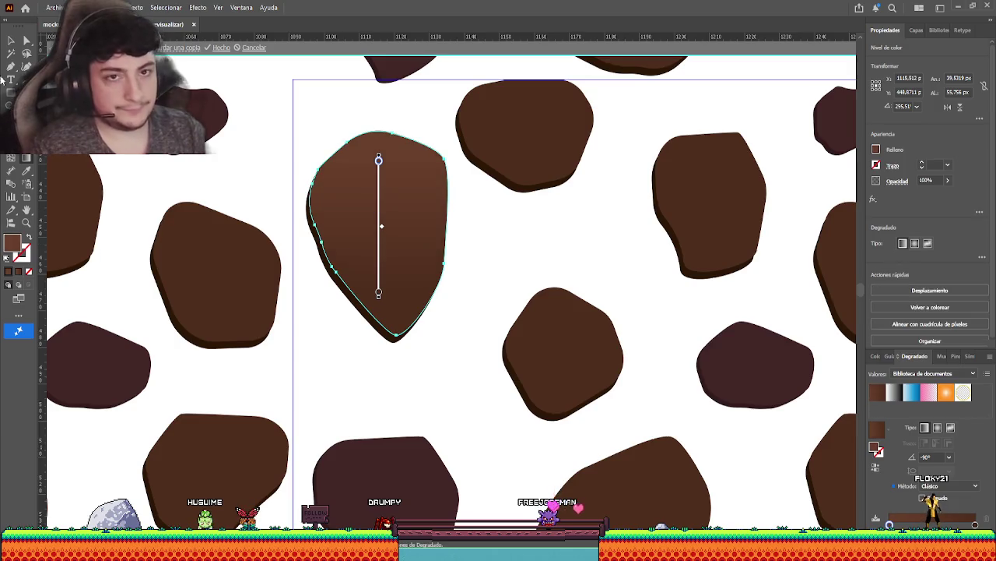
click(9, 42)
click(517, 229)
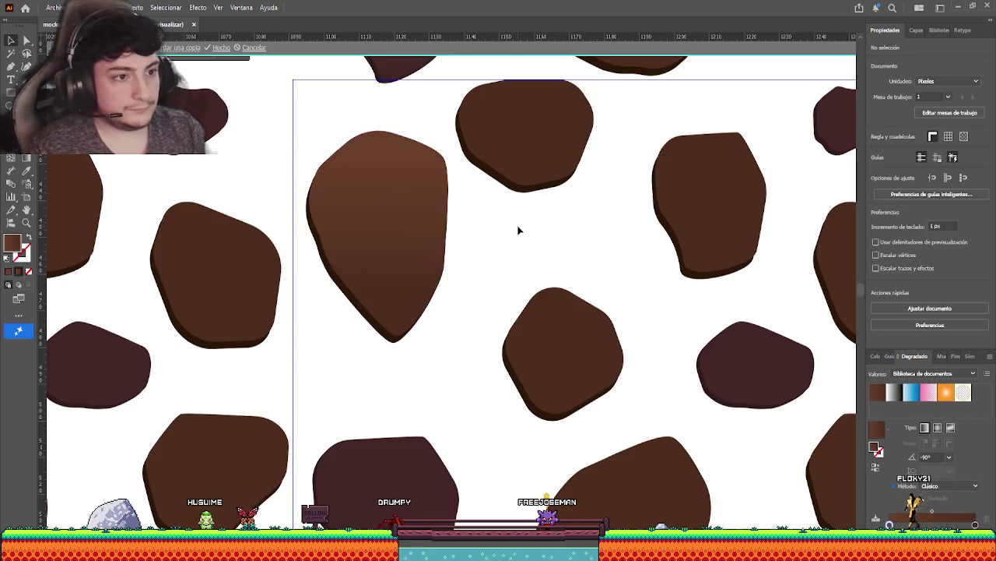
scroll(517, 227, down, 2)
scroll(516, 225, down, 2)
click(401, 227)
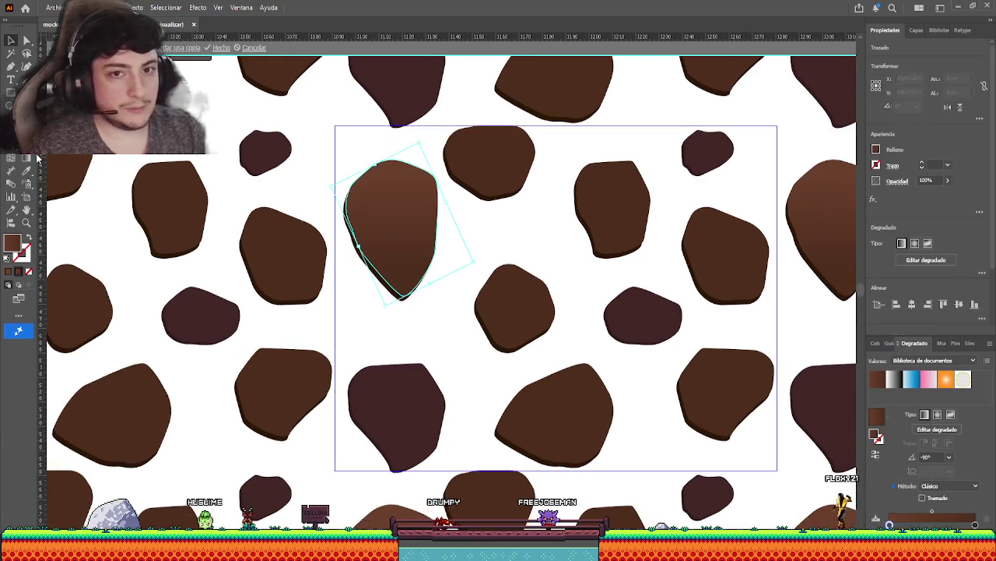
click(27, 158)
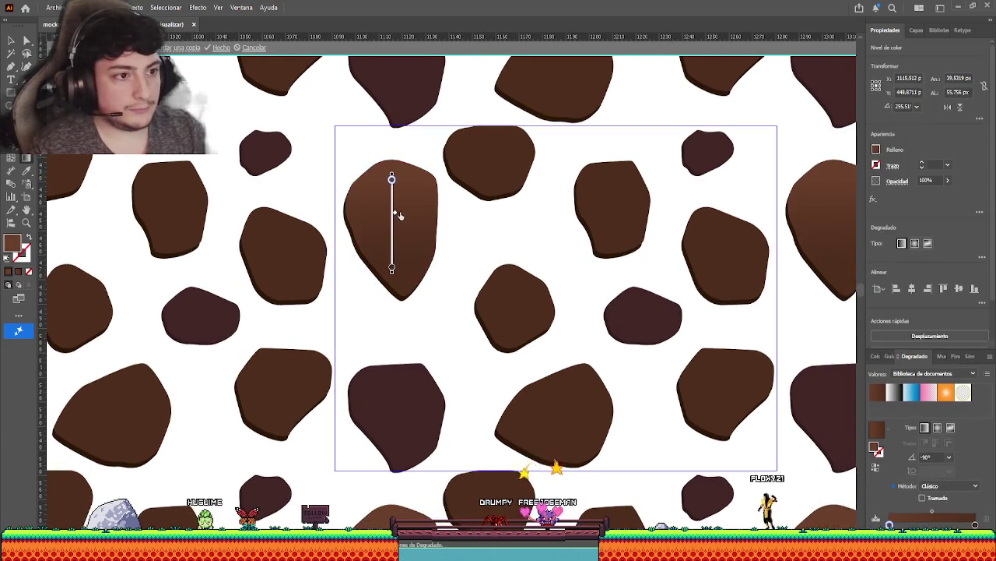
drag(395, 213, 394, 191)
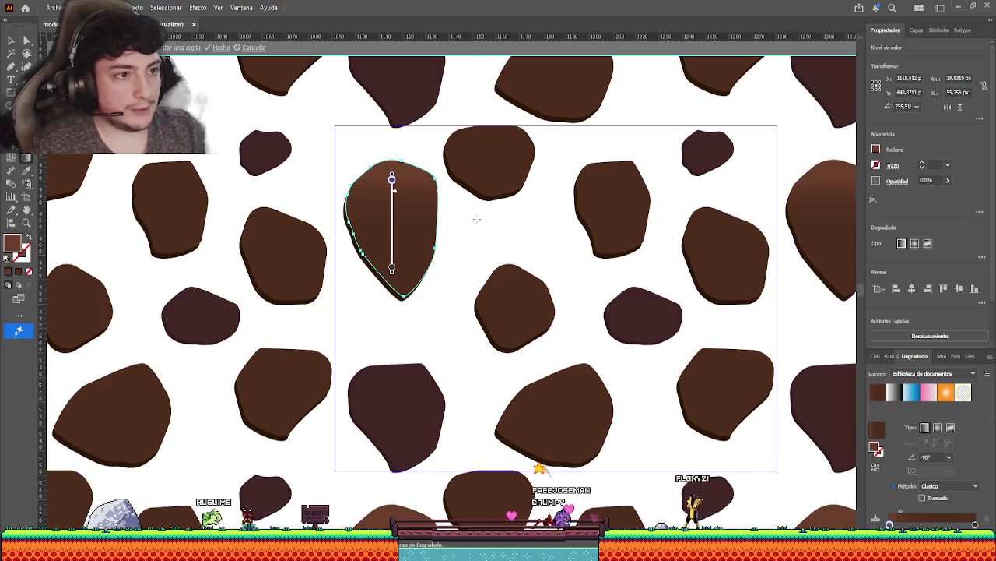
click(13, 42)
click(494, 239)
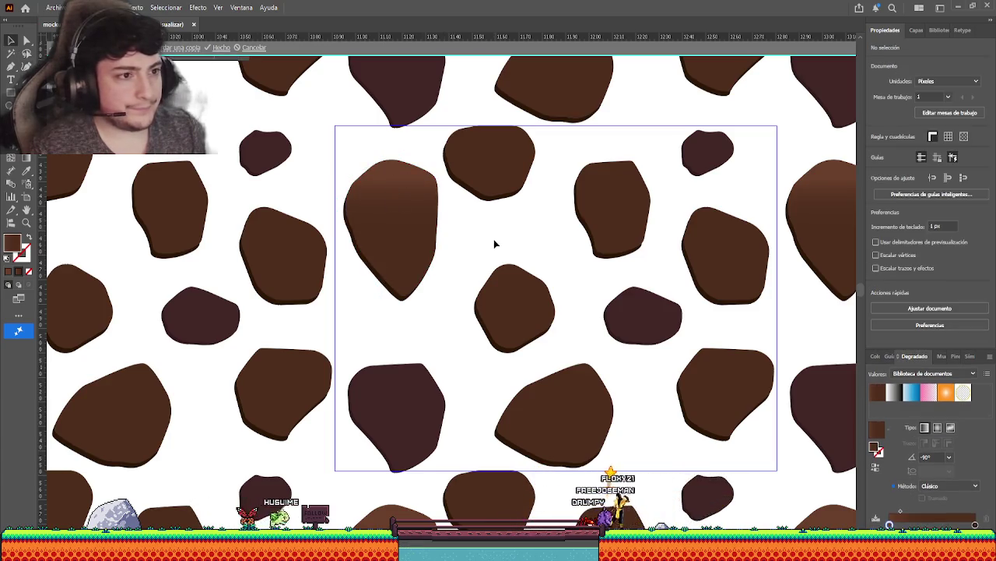
drag(493, 242, 467, 236)
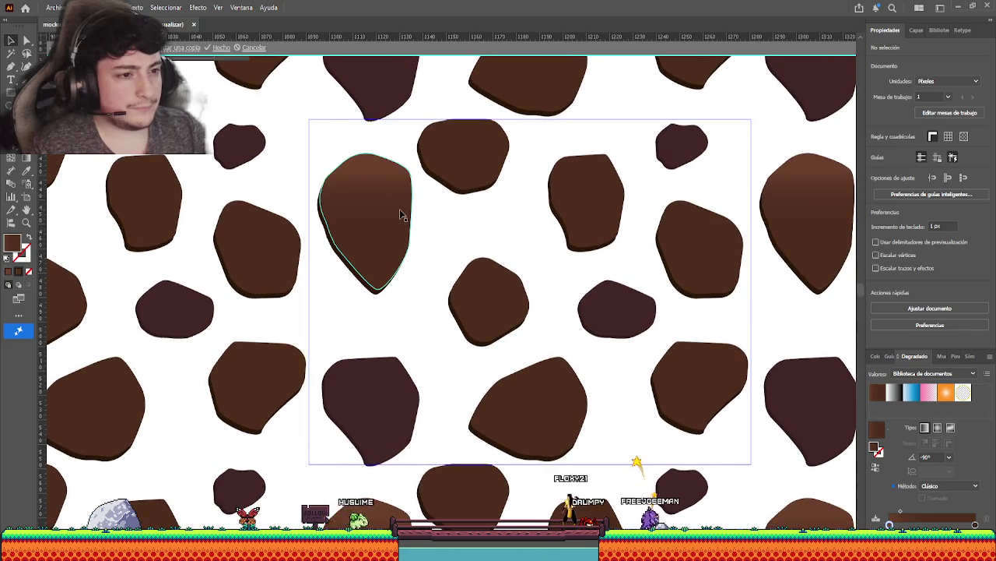
mouse_move(402, 217)
mouse_down()
mouse_move(487, 226)
mouse_move(478, 212)
mouse_up()
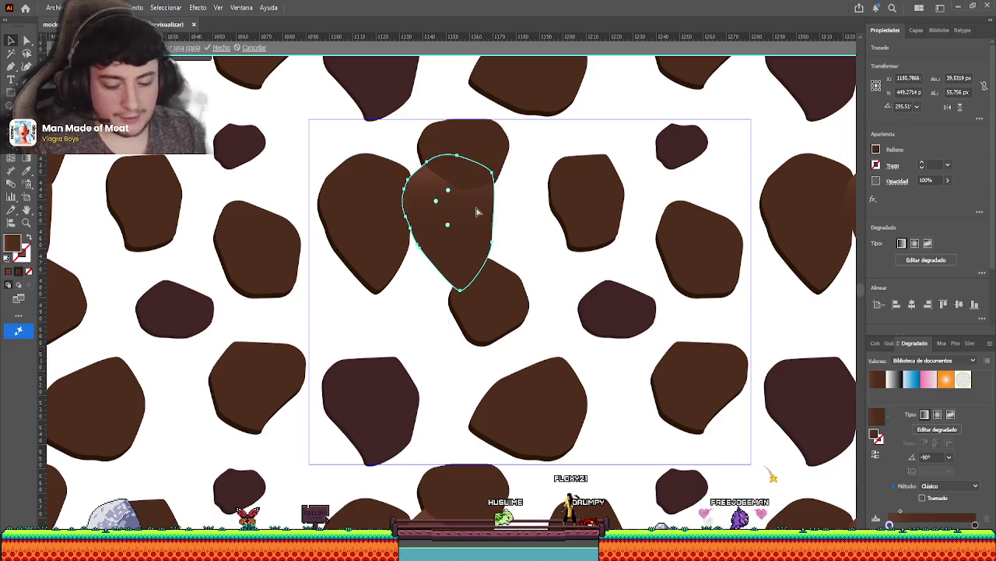
key(ctrl+z)
key(ctrl+z)
click(492, 223)
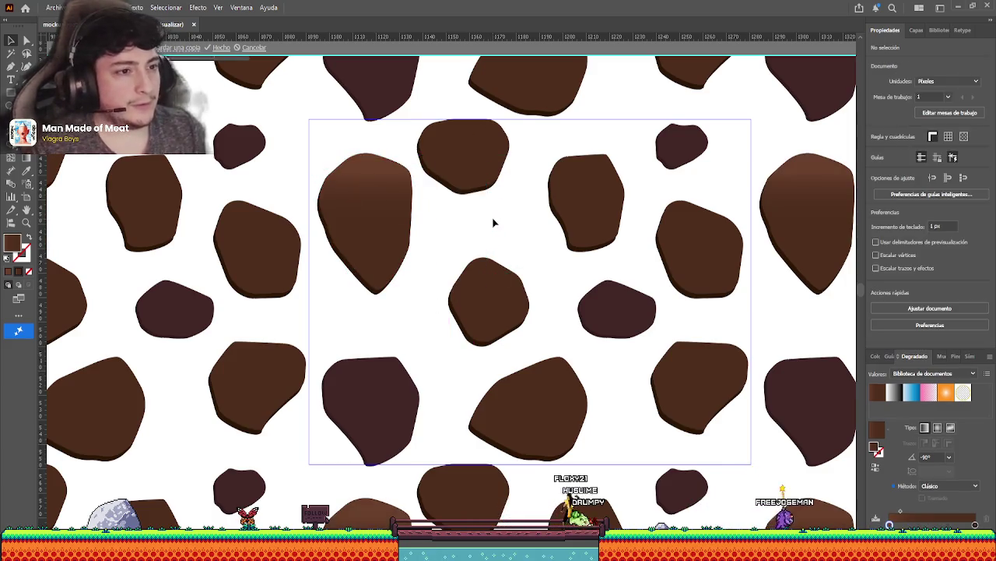
click(393, 208)
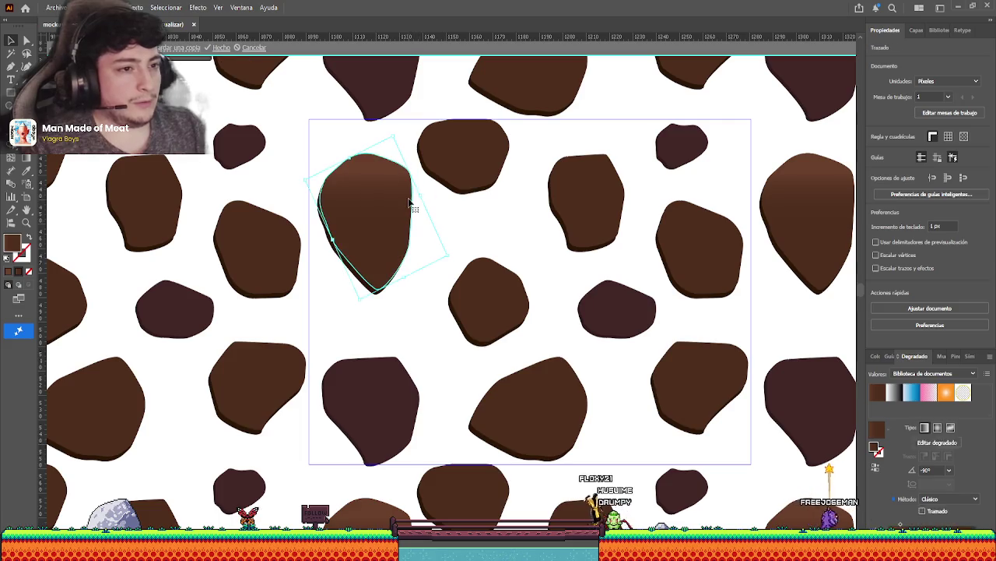
scroll(498, 267, right, 1)
scroll(499, 267, right, 1)
Shift-select the light brown stones across the pattern tile.
click(563, 216)
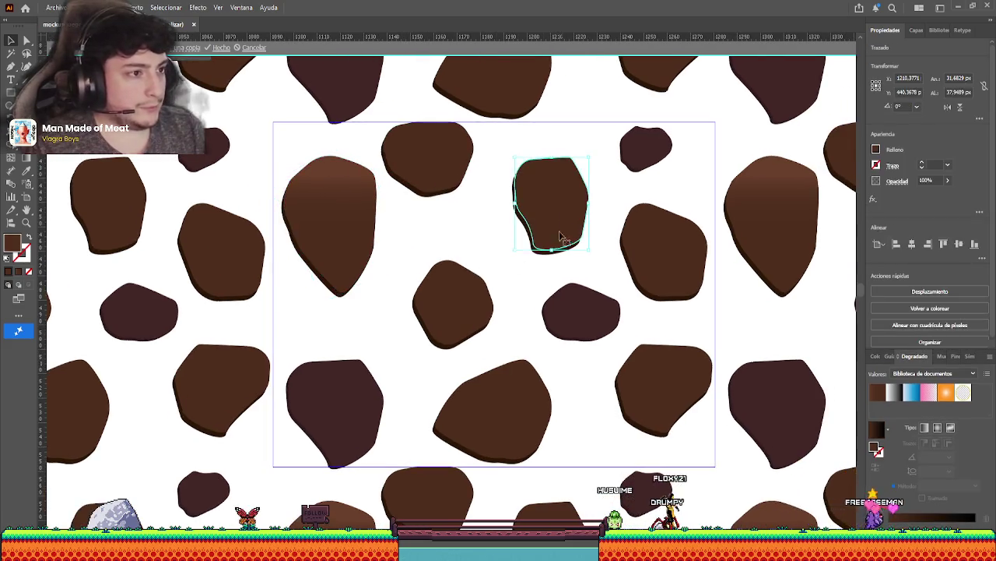
click(434, 238)
click(458, 300)
shift+click(549, 204)
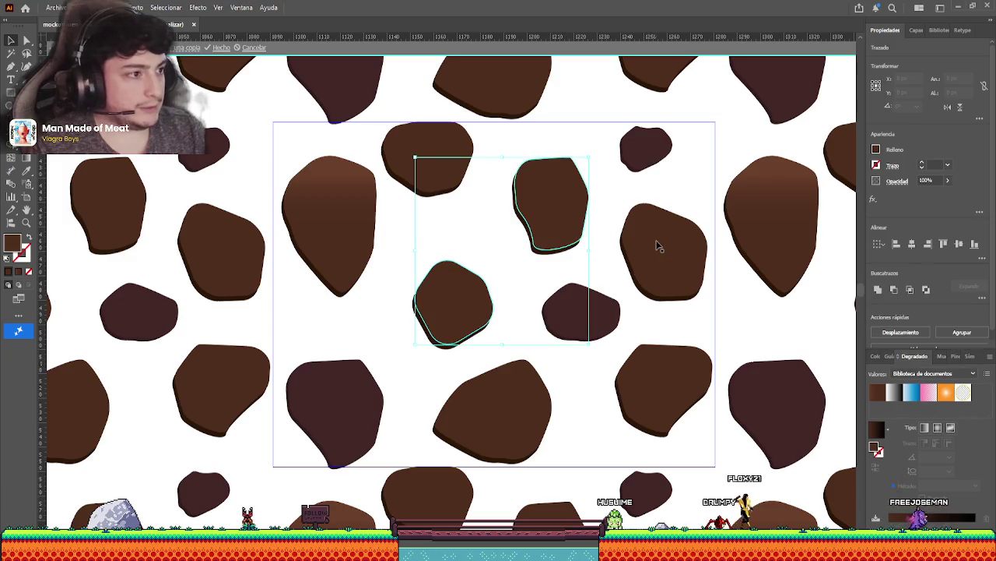
shift+click(658, 245)
shift+click(663, 391)
shift+click(503, 409)
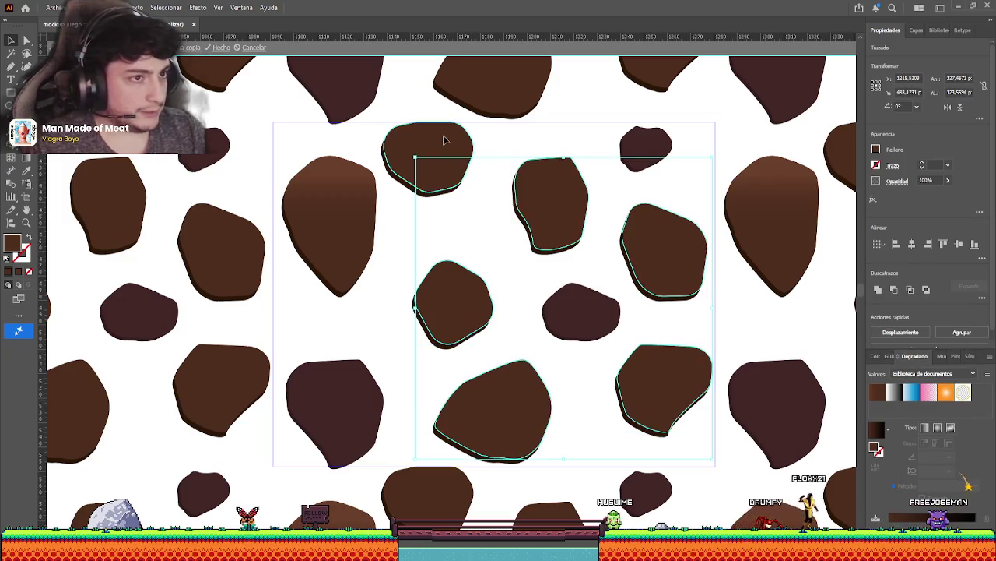
shift+click(444, 138)
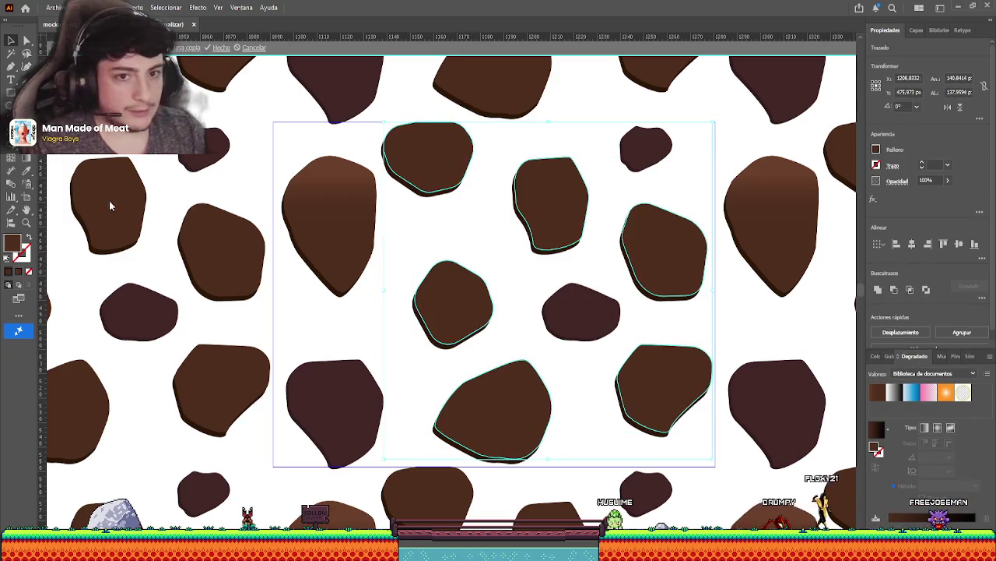
Copy the tall stone's gradient onto the selected stones with the Eyedropper.
click(26, 172)
click(326, 192)
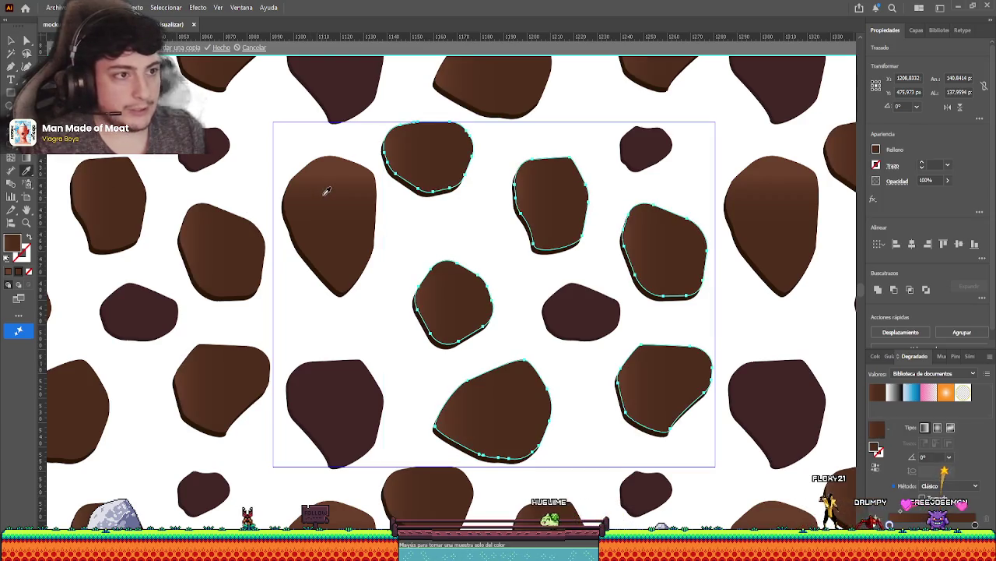
click(26, 159)
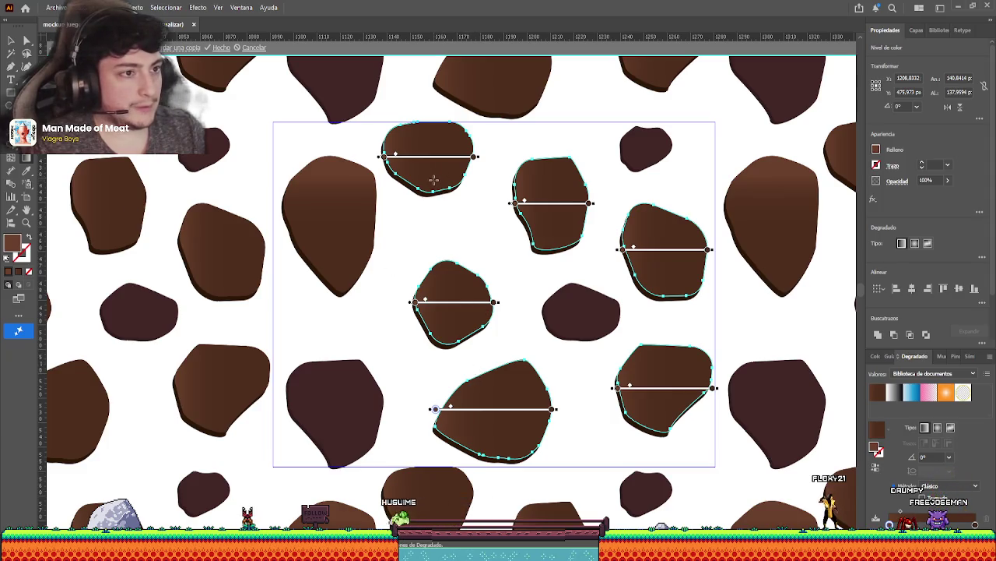
drag(434, 180, 434, 123)
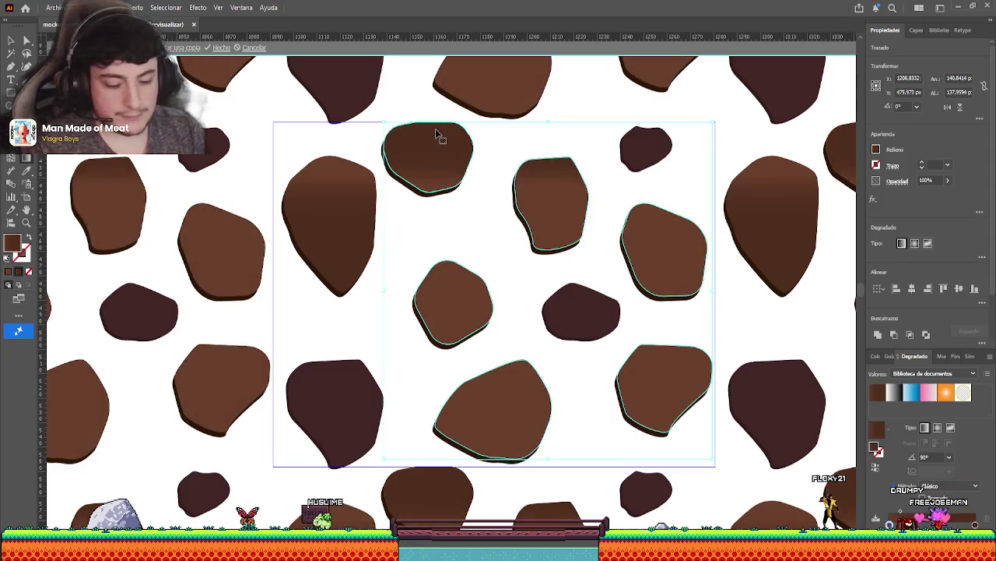
Undo the trial gradient drags and set the stones' gradient angle to -90°.
click(438, 136)
key(ctrl+z)
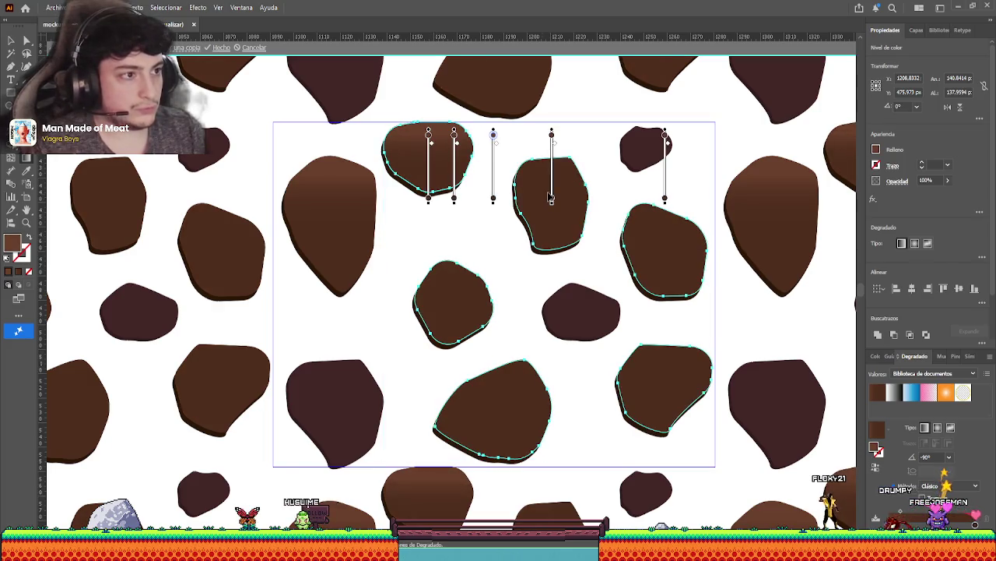
key(ctrl+z)
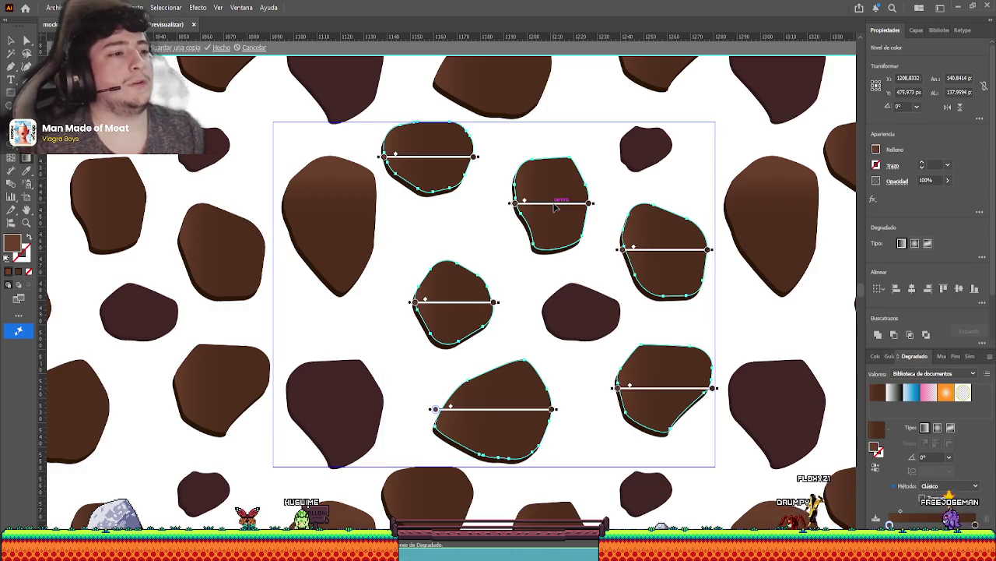
drag(551, 181, 552, 224)
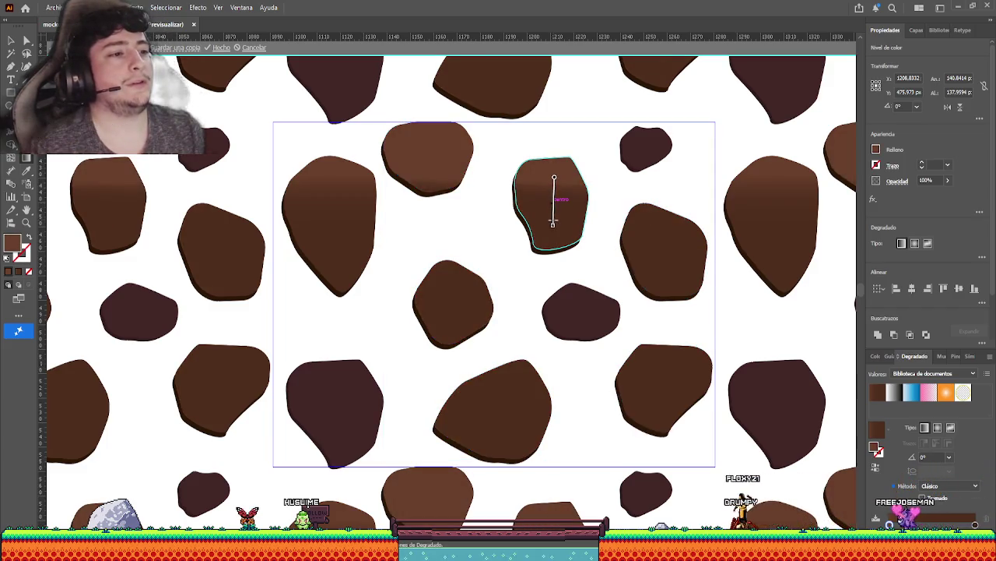
key(ctrl+z)
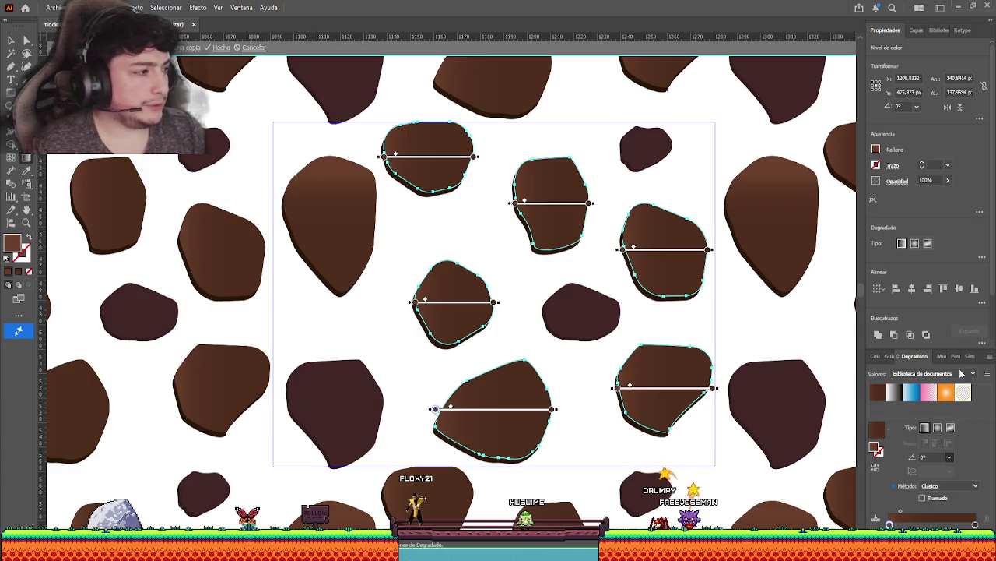
text(90)
key(Return)
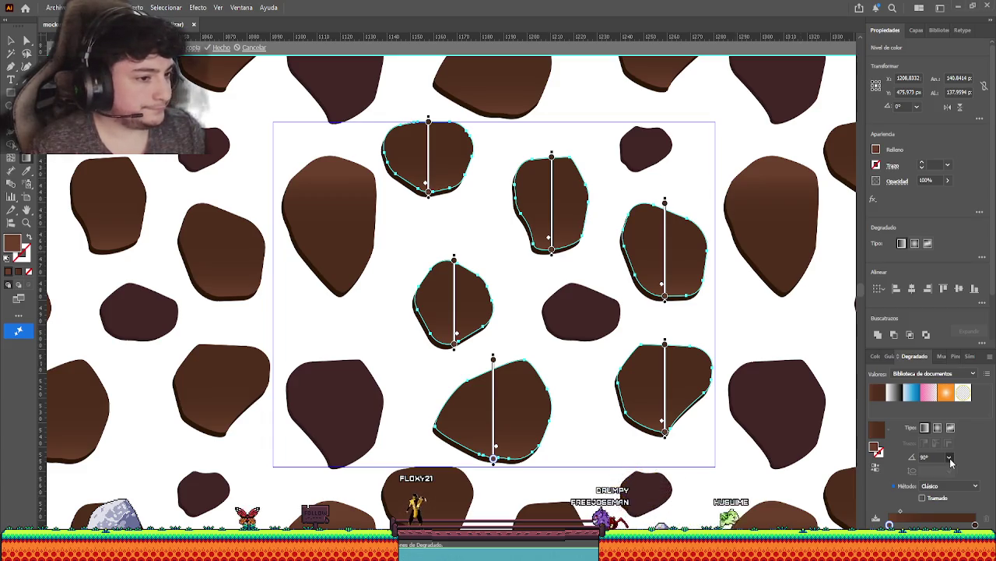
click(949, 457)
click(930, 499)
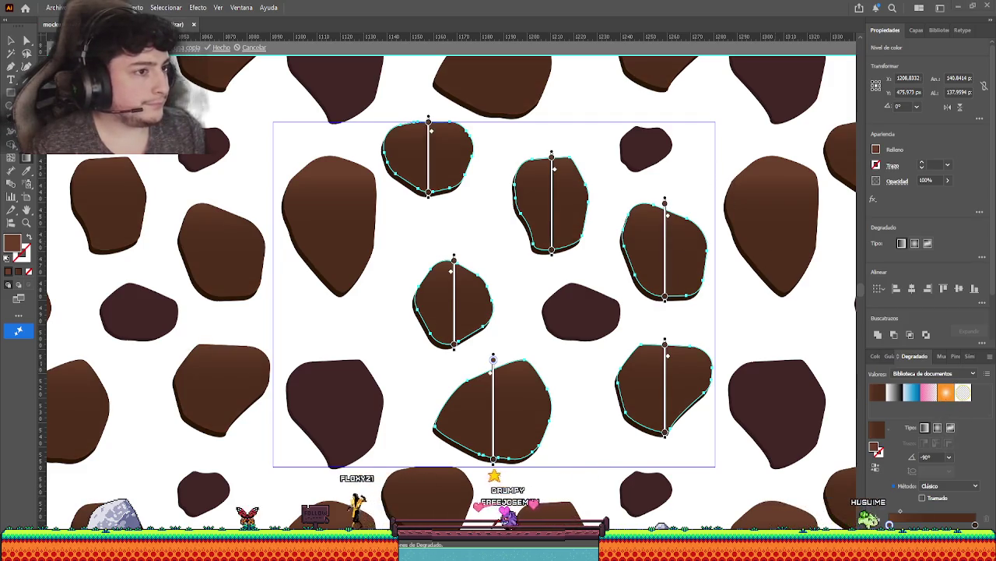
Exit pattern editing and inspect the tiled cobblestone fill on the artboard.
key(v)
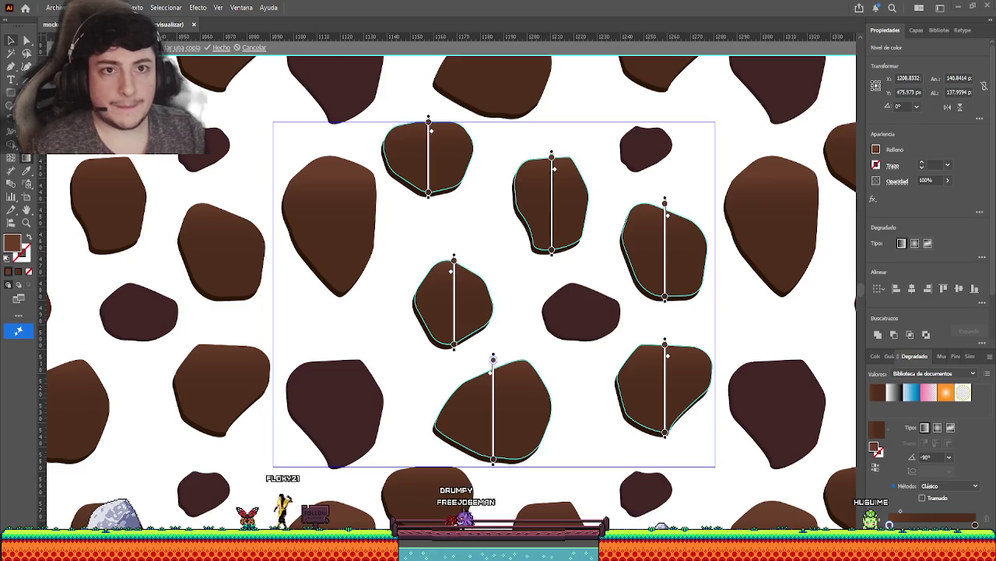
click(221, 47)
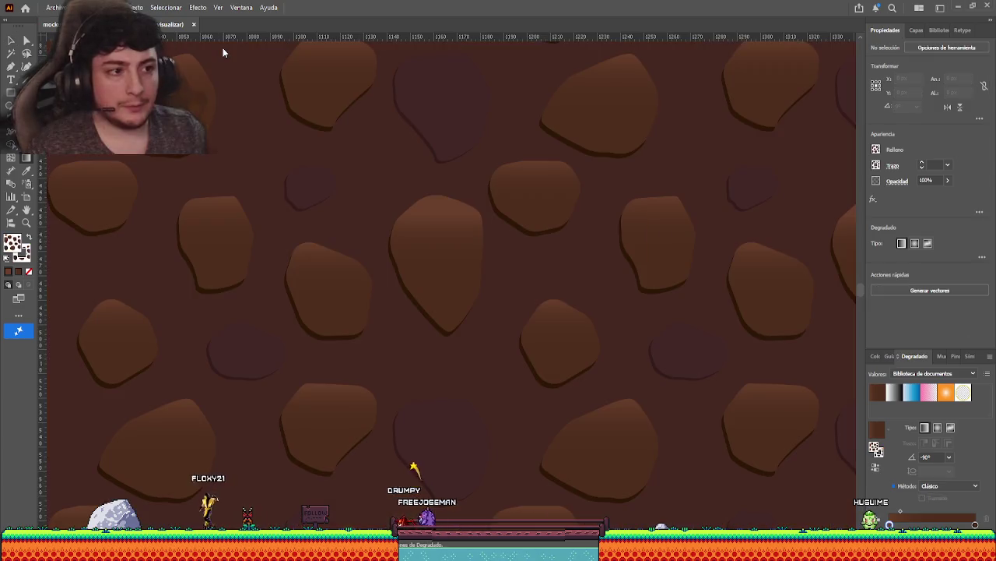
scroll(495, 254, down, 5)
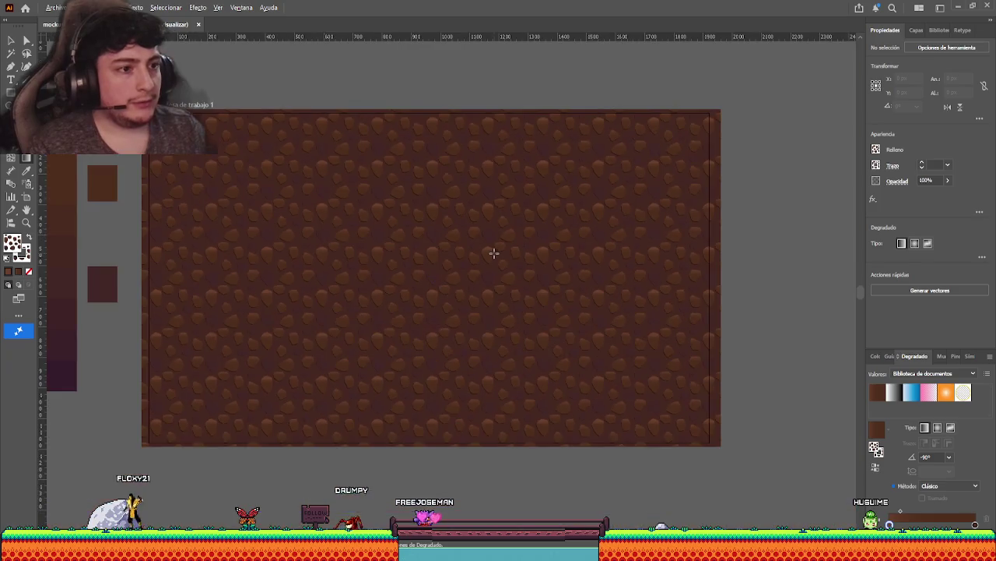
scroll(441, 249, left, 2)
Zoom back in and double-click the pattern to edit the tile again.
scroll(436, 249, up, 3)
scroll(437, 249, up, 2)
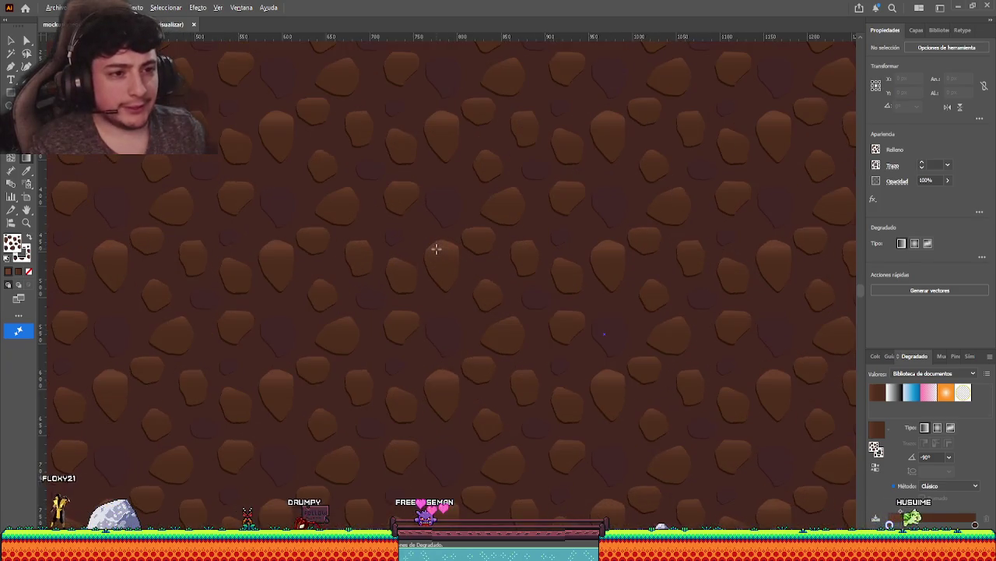
scroll(274, 250, up, 5)
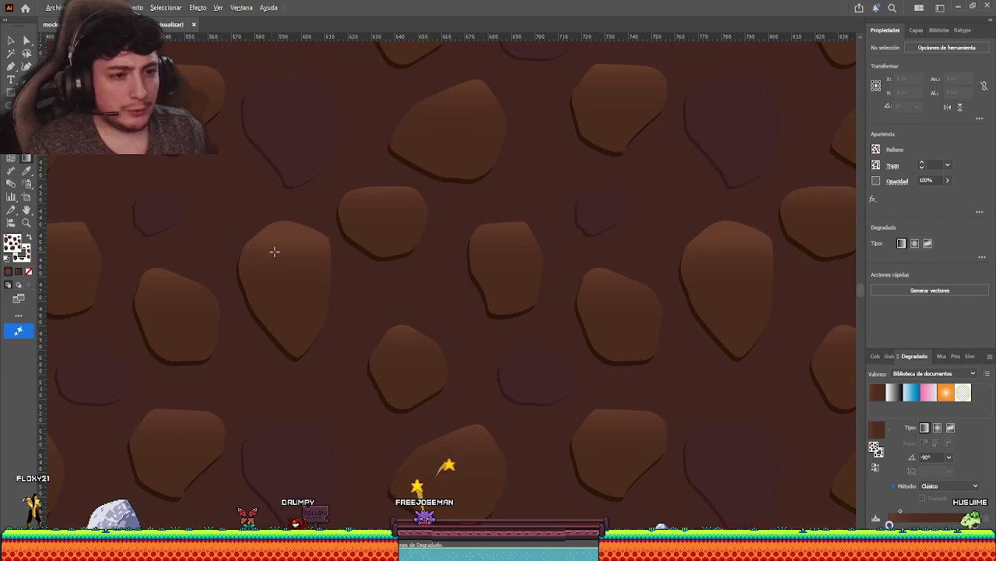
scroll(304, 257, down, 3)
scroll(307, 258, down, 2)
double_click(310, 260)
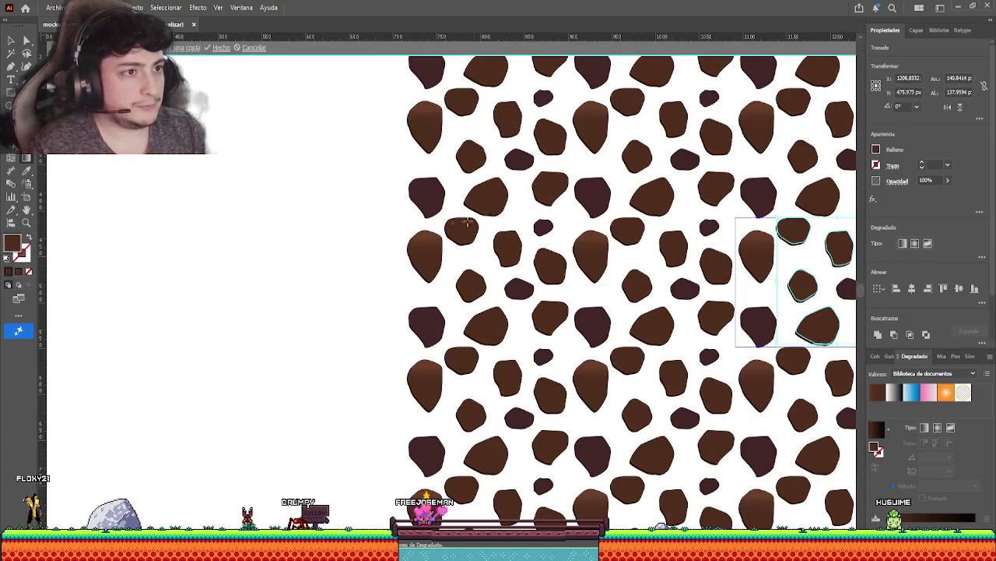
Select the tall stone at the tile's left and show its gradient controls.
drag(465, 223, 388, 327)
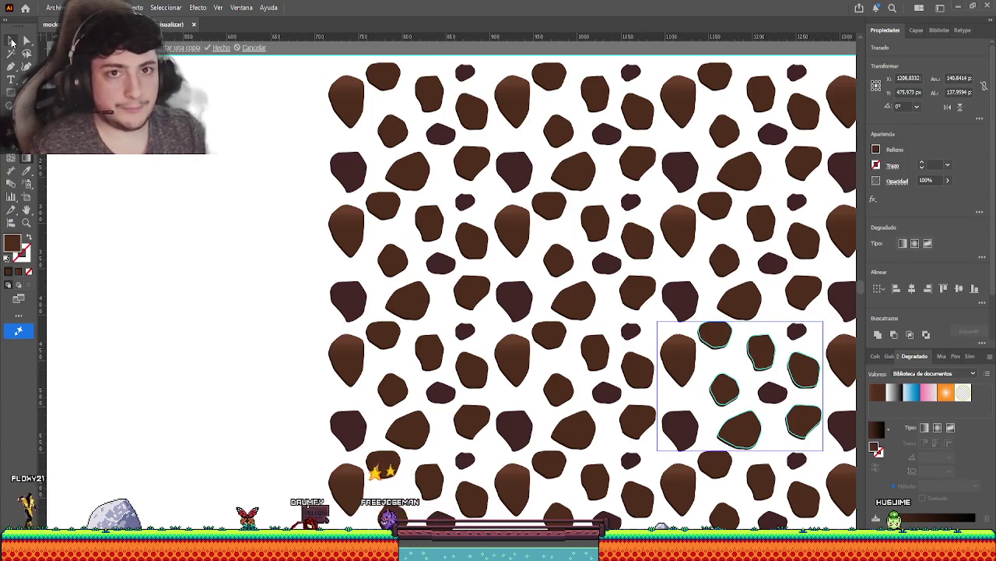
click(11, 42)
click(383, 171)
drag(734, 384, 486, 305)
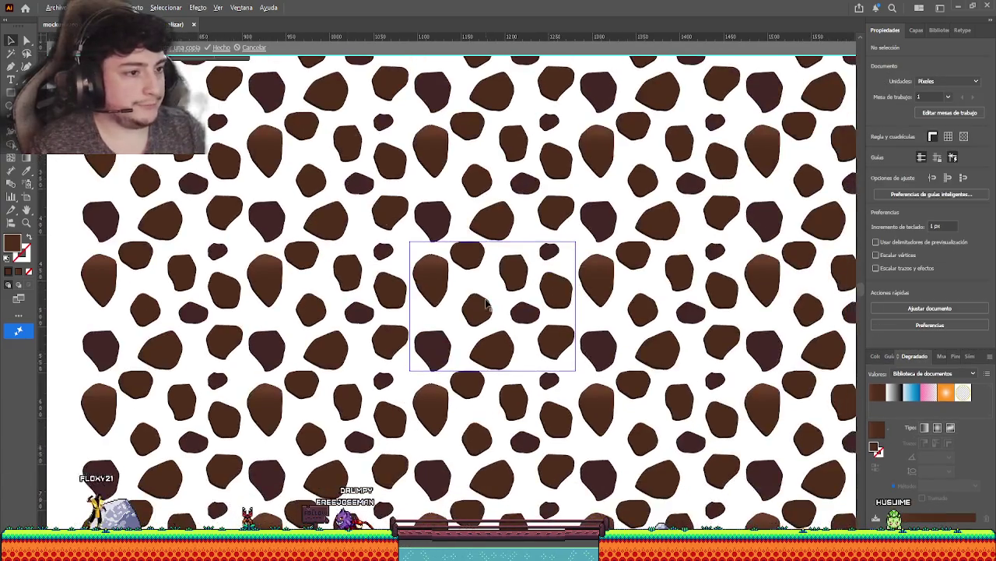
scroll(486, 305, up, 2)
click(413, 268)
key(g)
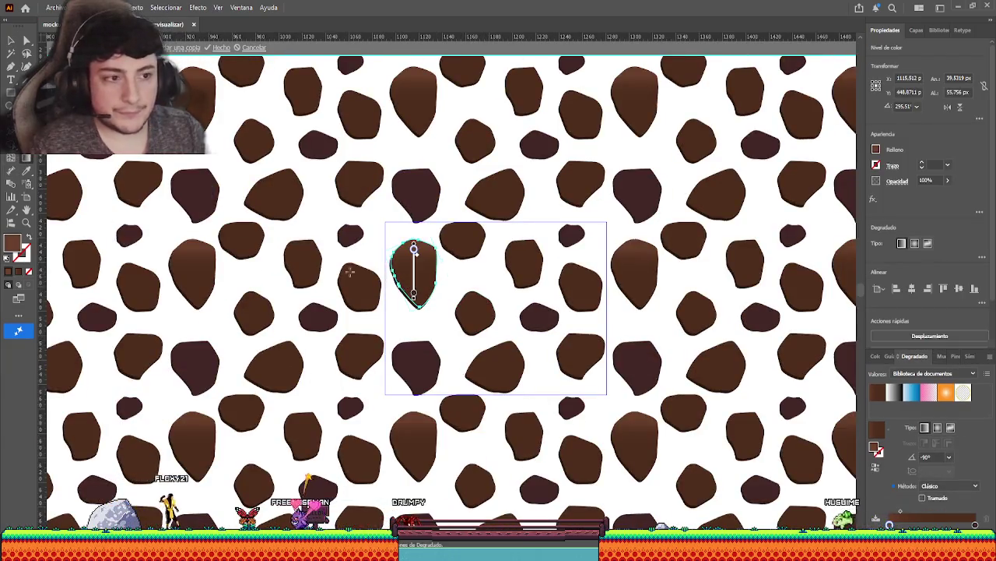
scroll(420, 283, up, 3)
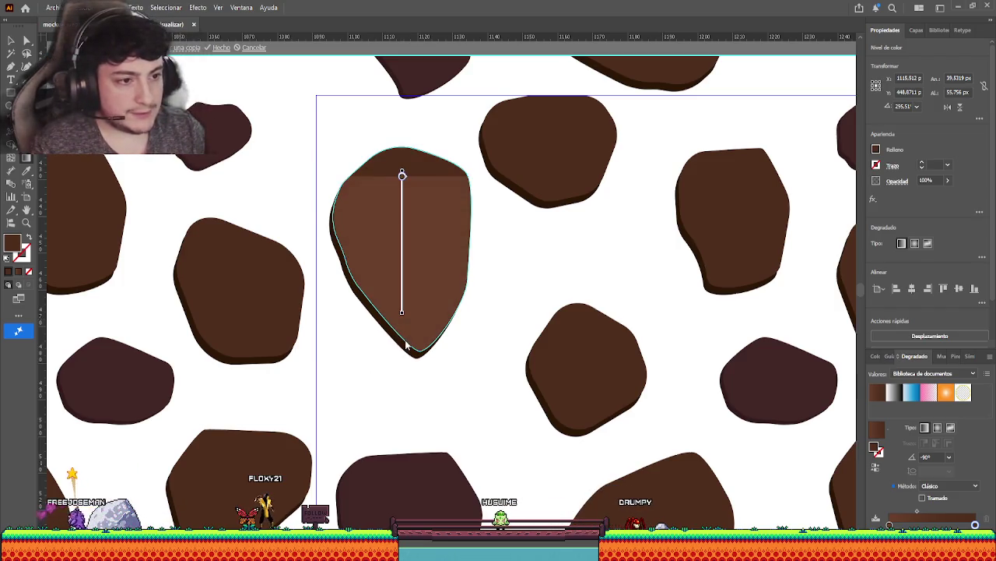
Redrag the tall stone's gradient smoothly down its full height.
drag(402, 308, 402, 312)
key(ctrl)
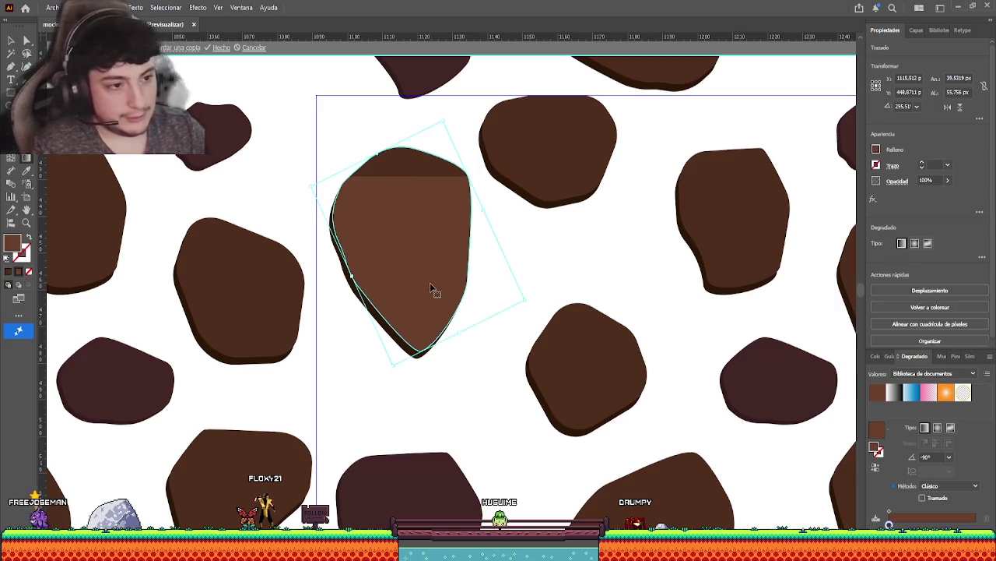
key(v)
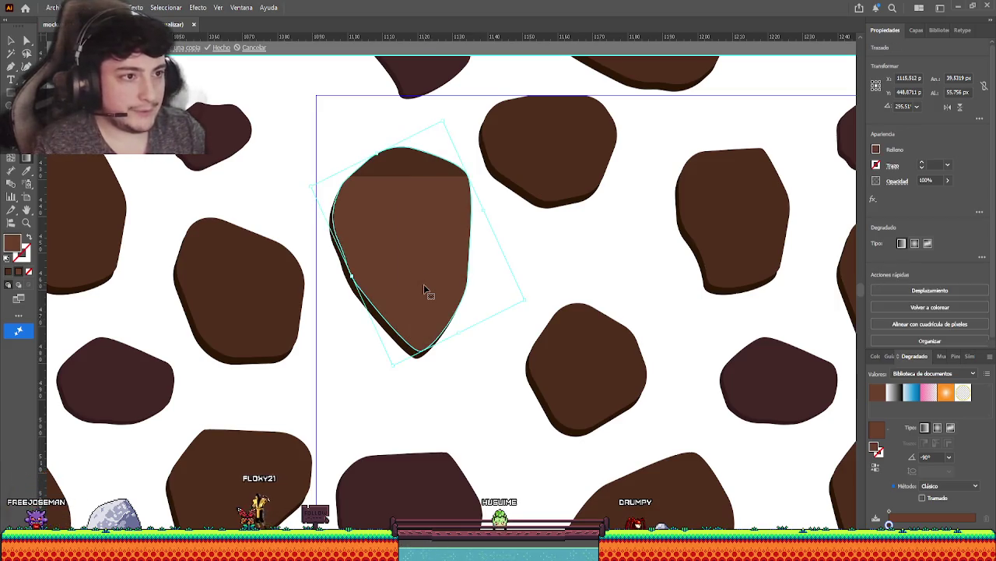
key(g)
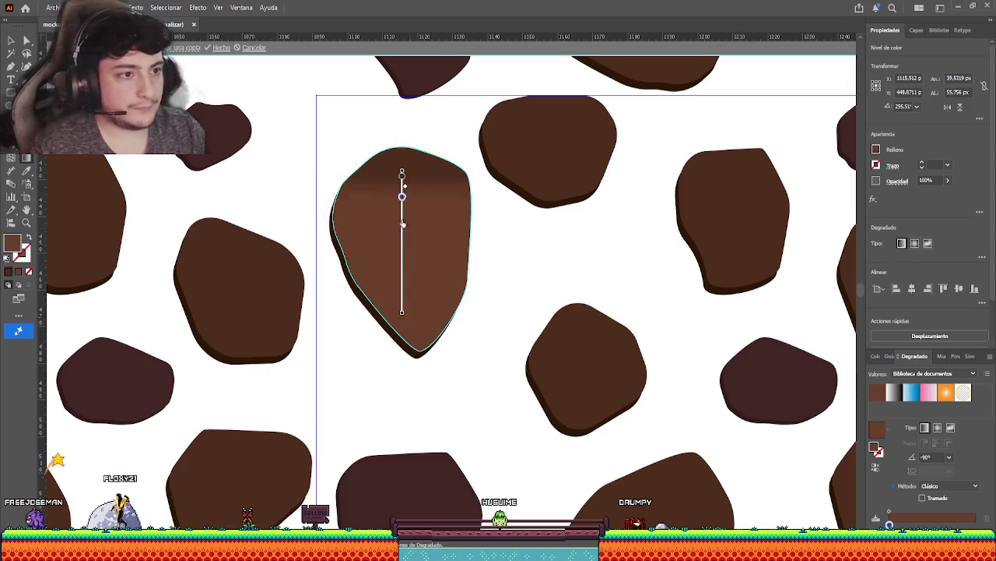
drag(401, 174, 402, 307)
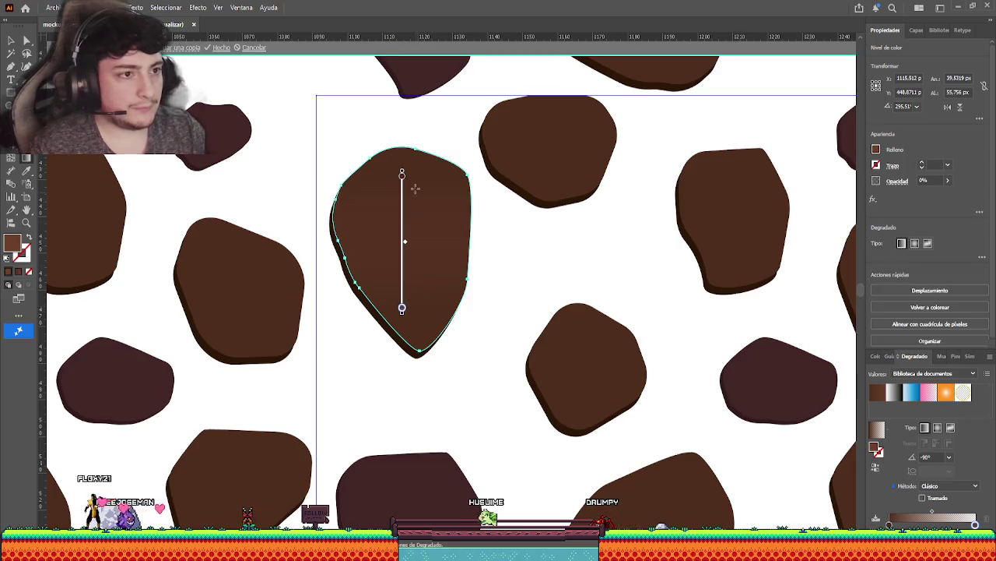
Undo and redo the gradient change to compare, keeping the smooth vertical gradient.
key(v)
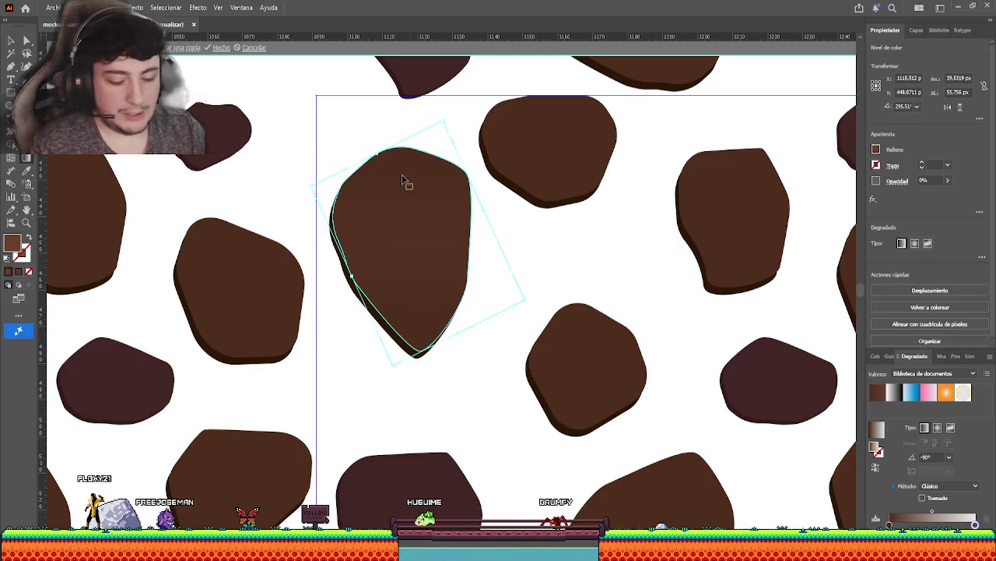
key(ctrl+z)
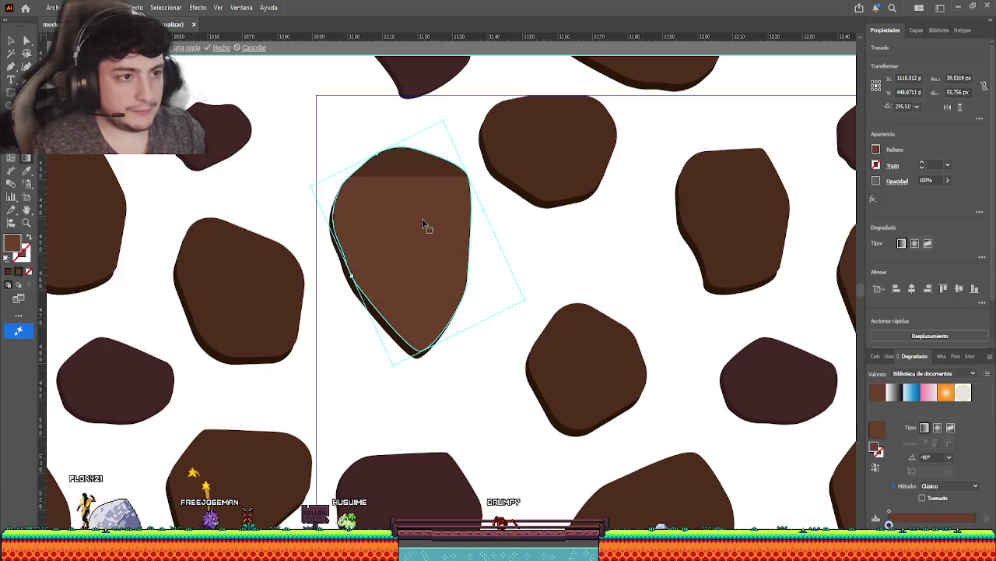
key(ctrl+z)
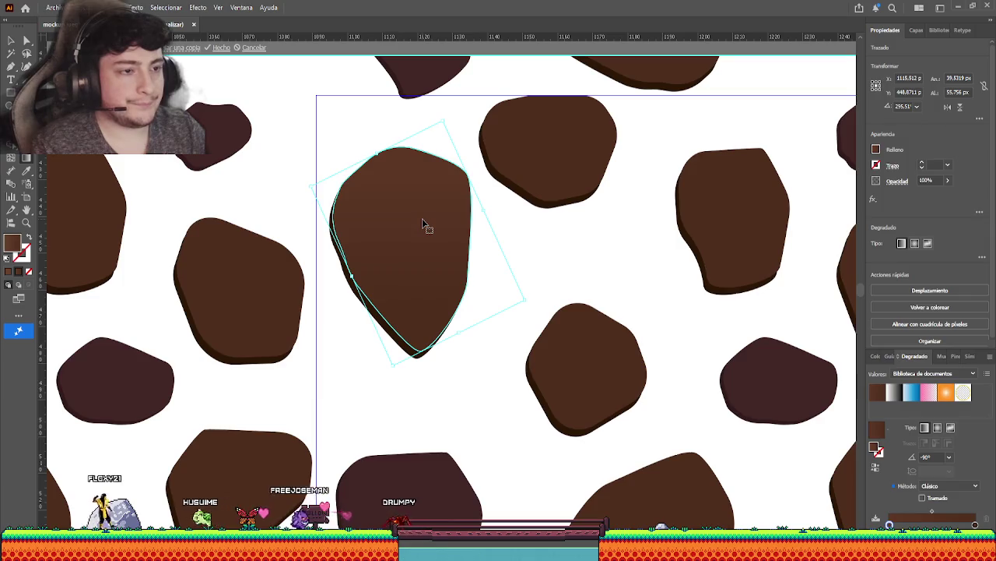
click(18, 179)
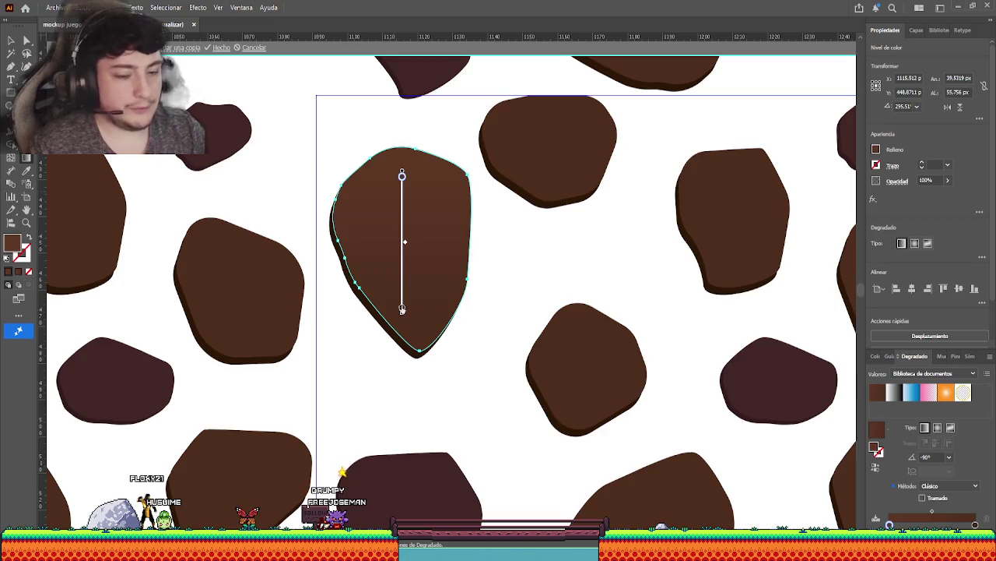
key(v)
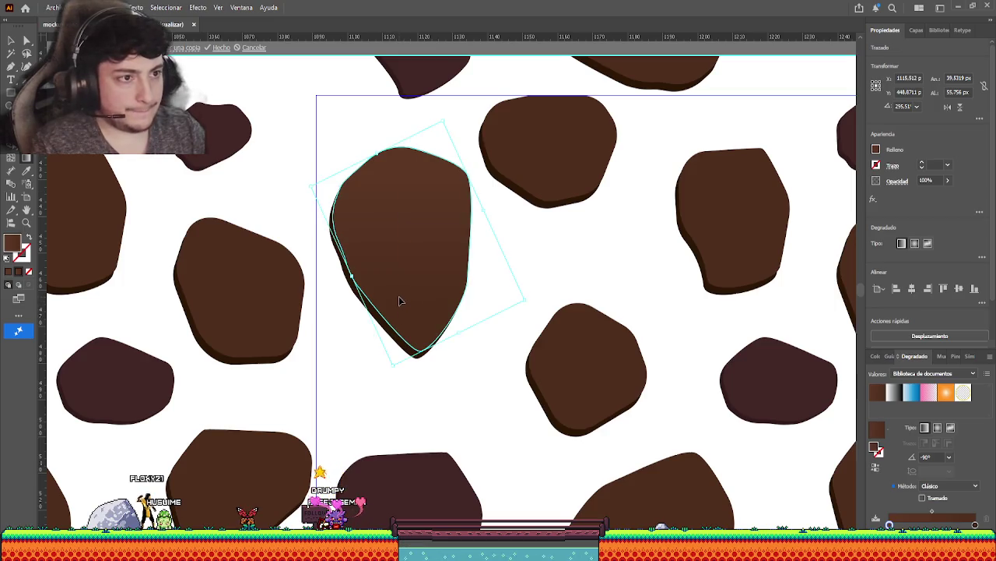
key(g)
key(v)
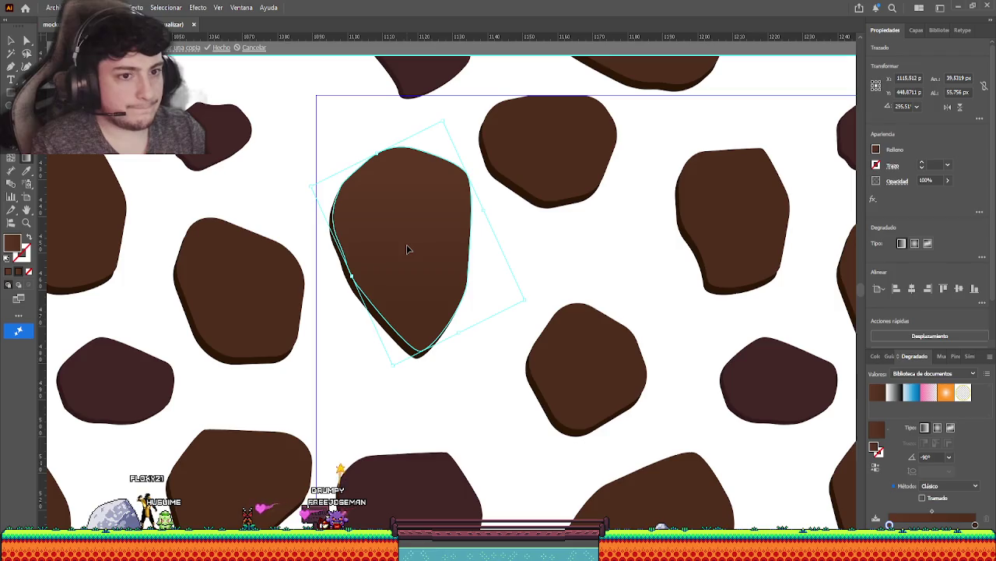
key(g)
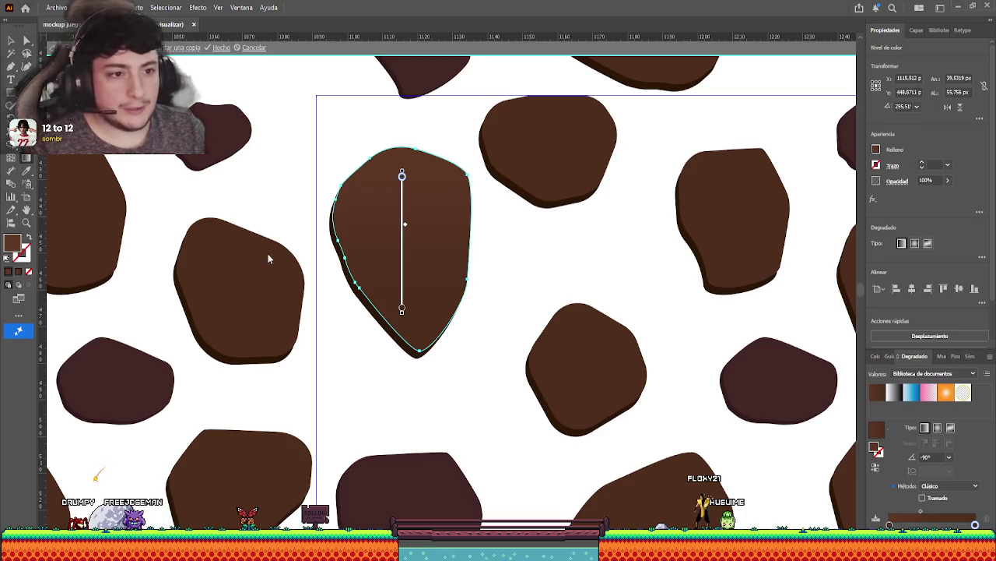
Sample a brown for the gradient stop and nudge its start point slightly upward.
click(608, 354)
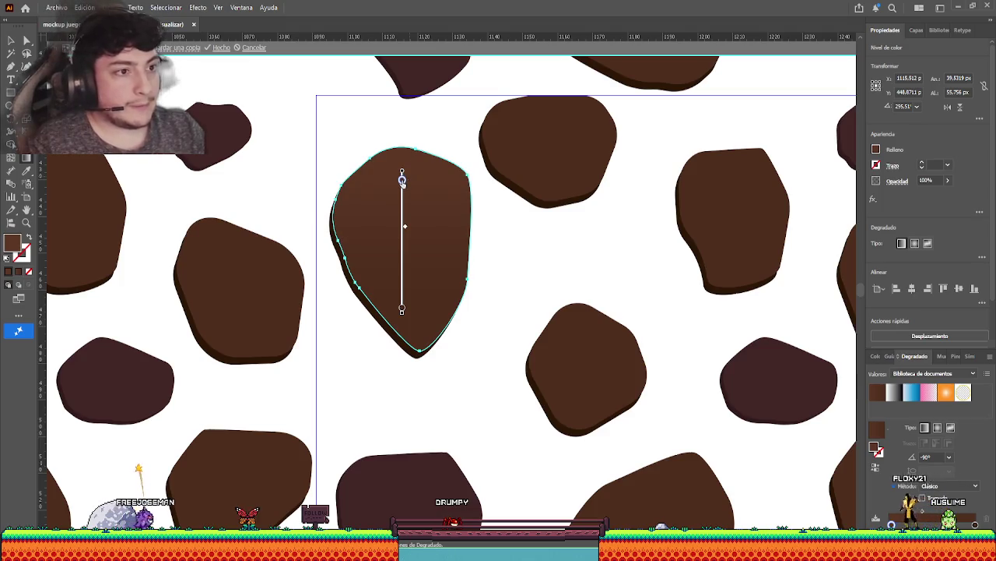
drag(402, 179, 402, 174)
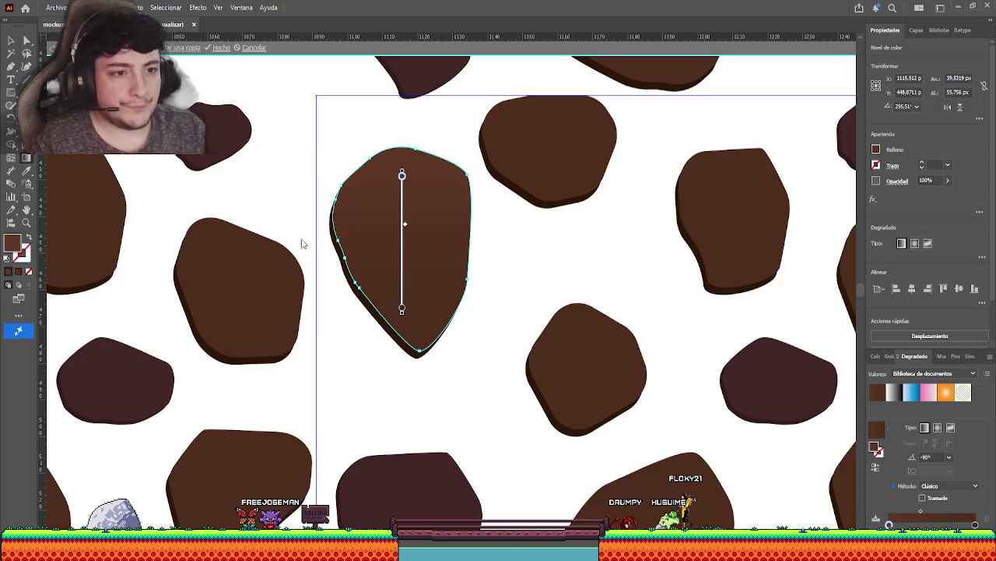
key(i)
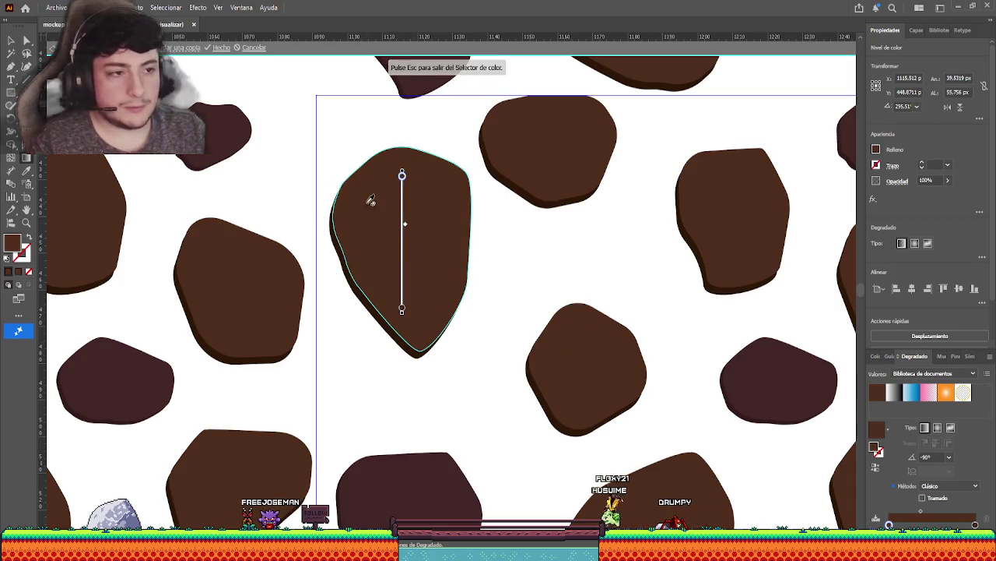
key(Escape)
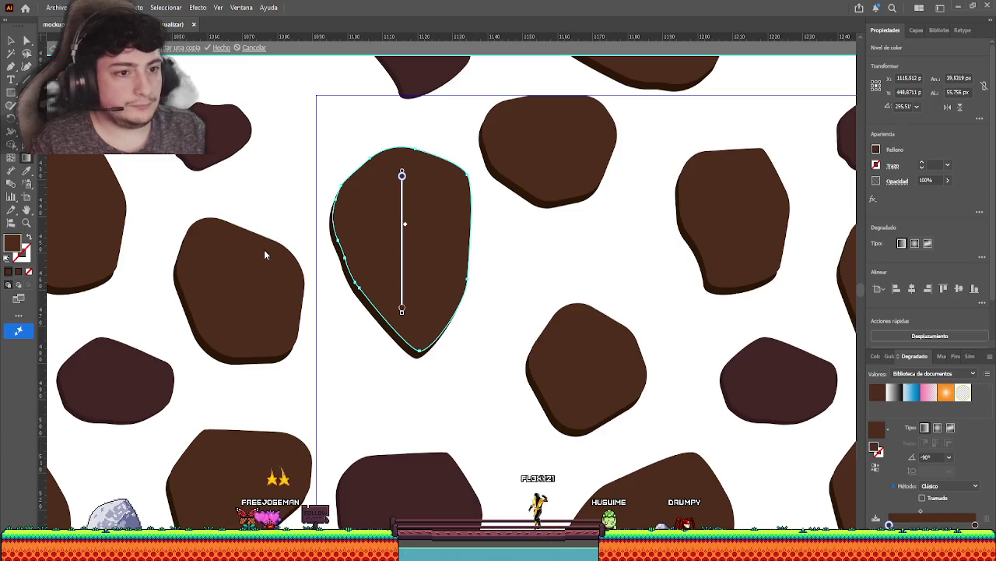
key(i)
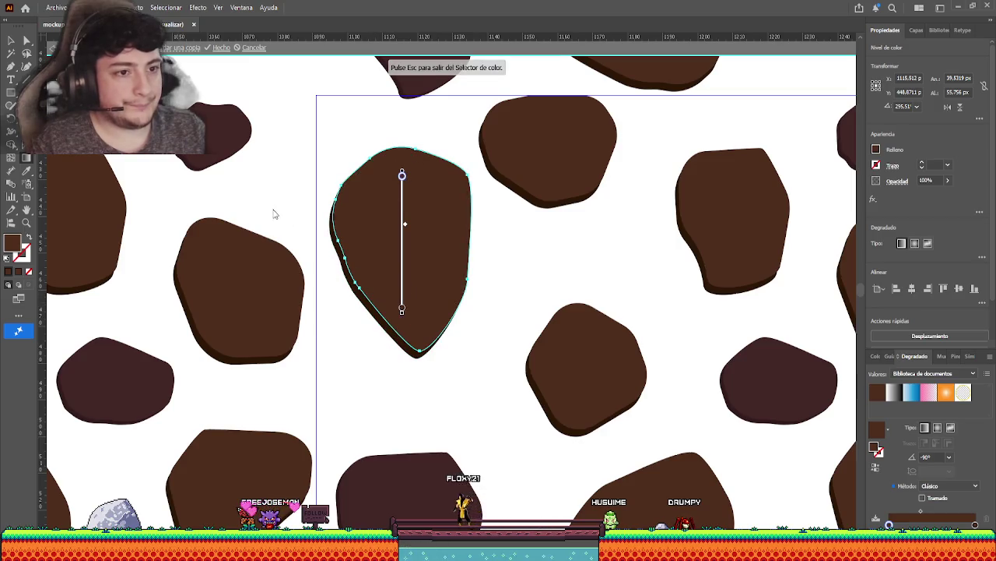
key(Escape)
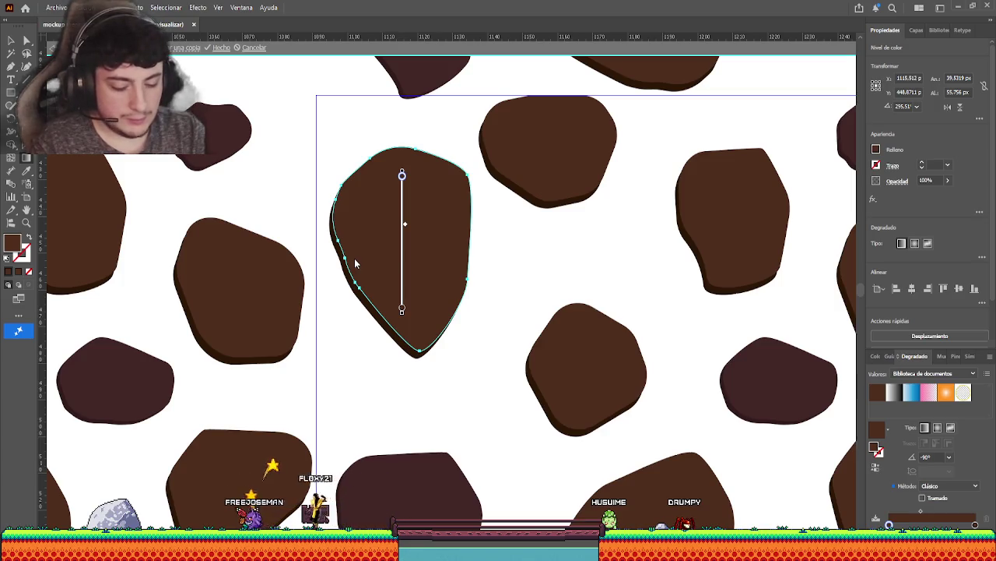
Lighten the gradient's top colour with two samples, then deselect the stone.
click(355, 260)
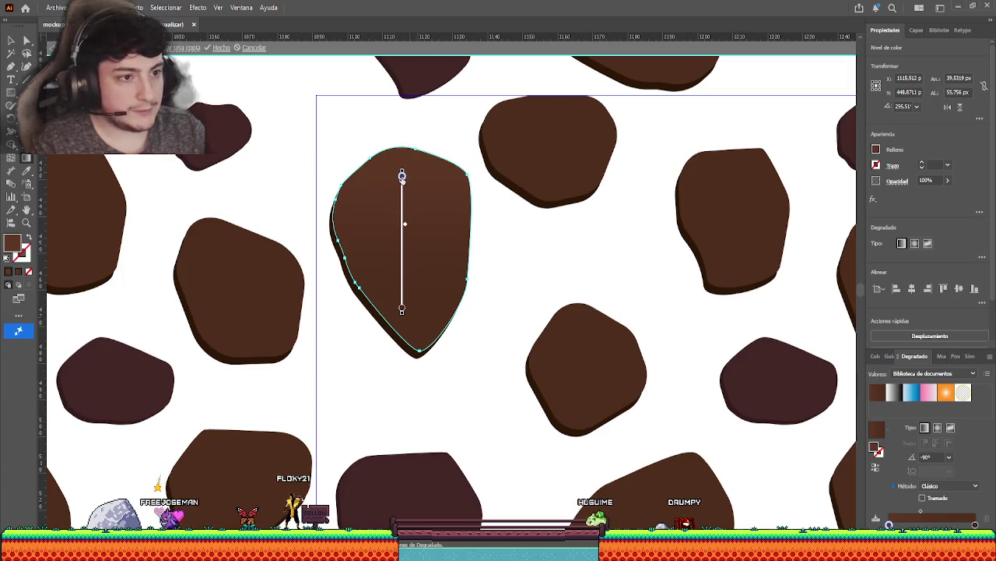
click(367, 256)
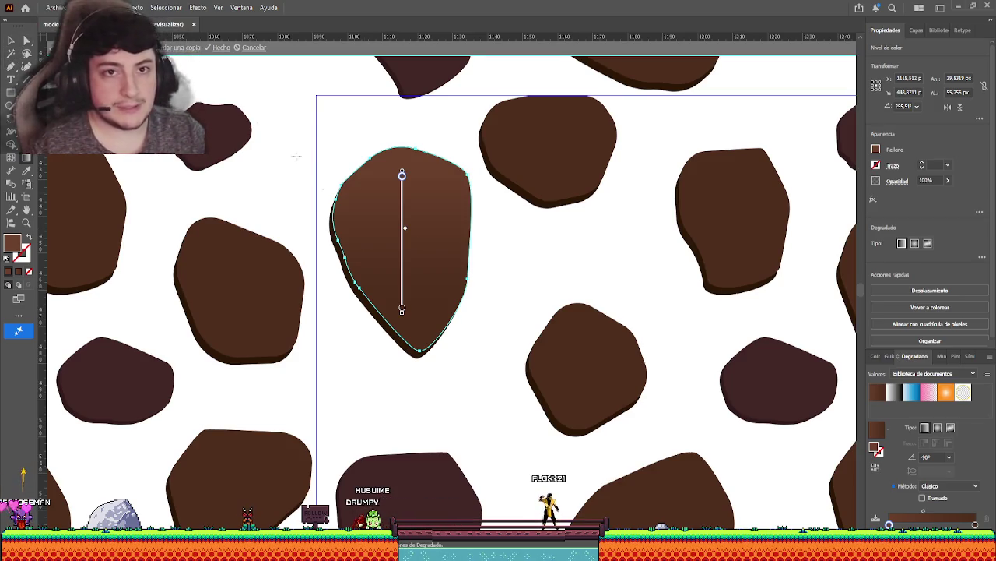
click(402, 309)
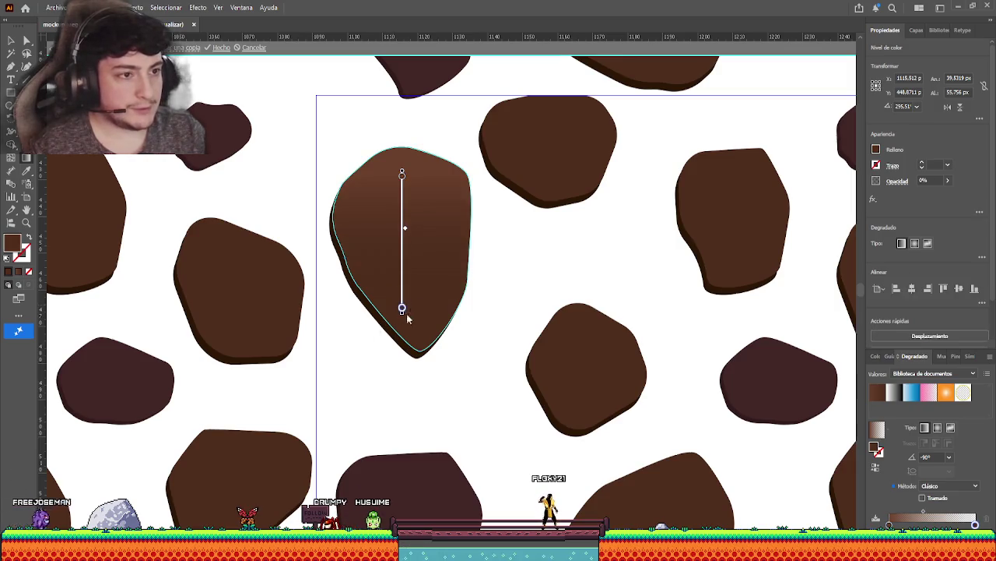
click(408, 246)
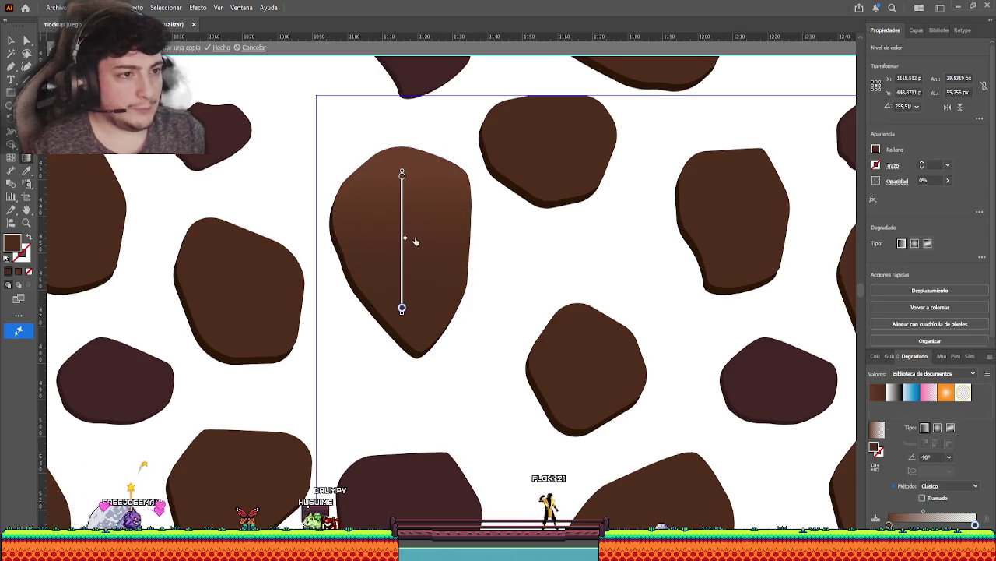
click(411, 246)
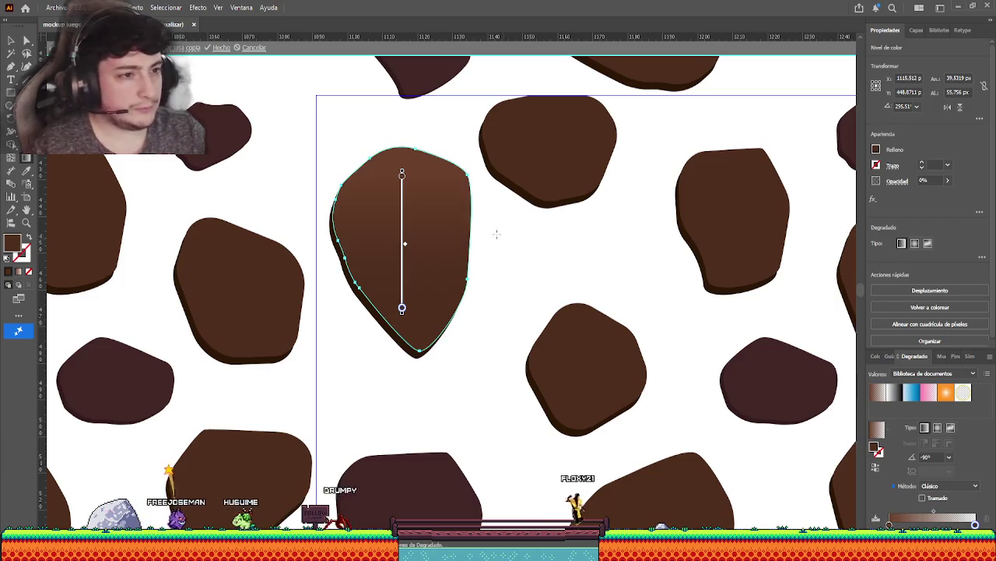
key(v)
click(582, 285)
Select the six flat dark-brown stones in the pattern tile.
scroll(581, 284, up, 3)
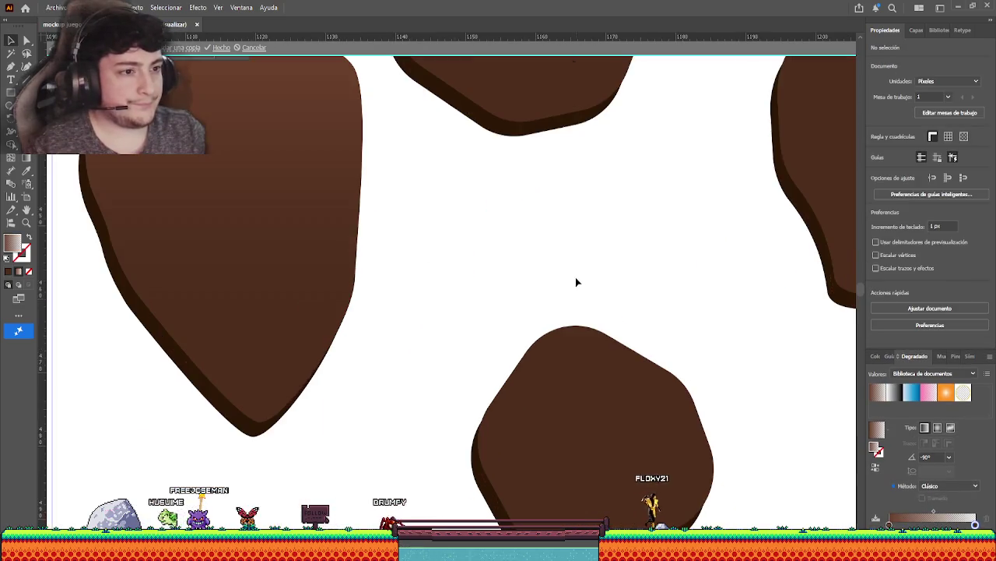
scroll(576, 282, down, 2)
scroll(575, 280, down, 1)
scroll(575, 281, down, 2)
scroll(425, 262, down, 2)
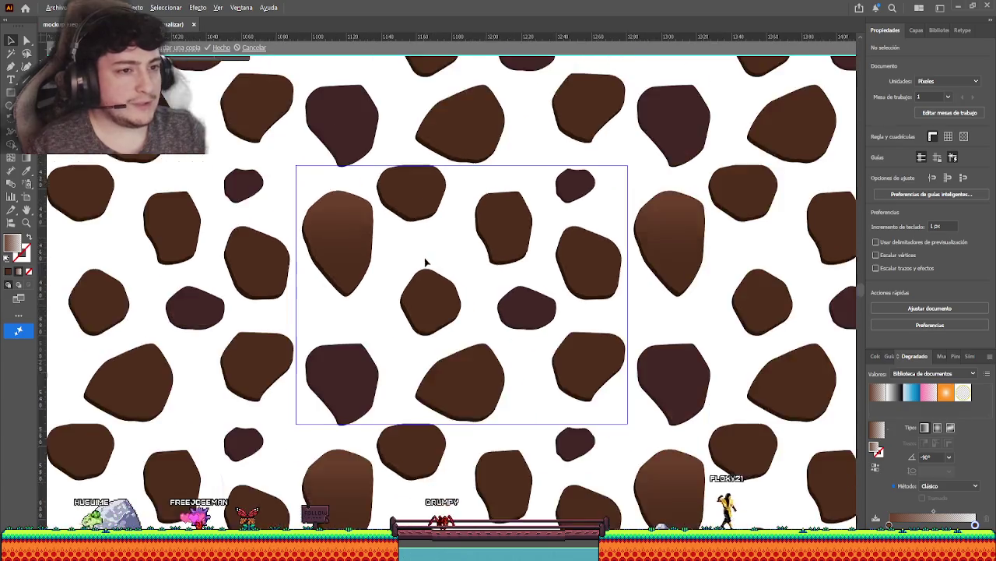
scroll(400, 262, down, 3)
scroll(389, 262, right, 1)
scroll(387, 262, up, 3)
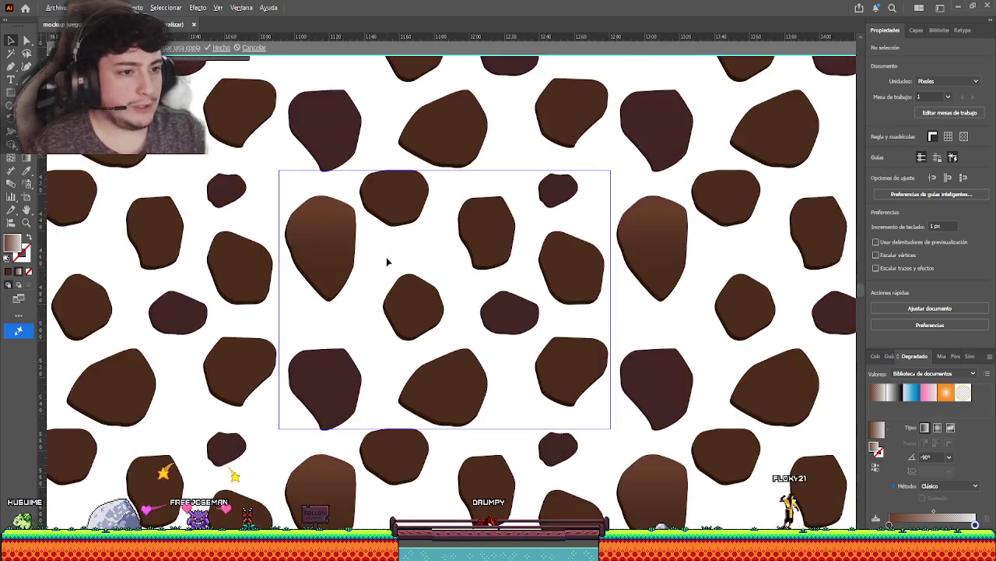
click(394, 201)
shift+click(414, 311)
shift+click(457, 366)
shift+click(572, 366)
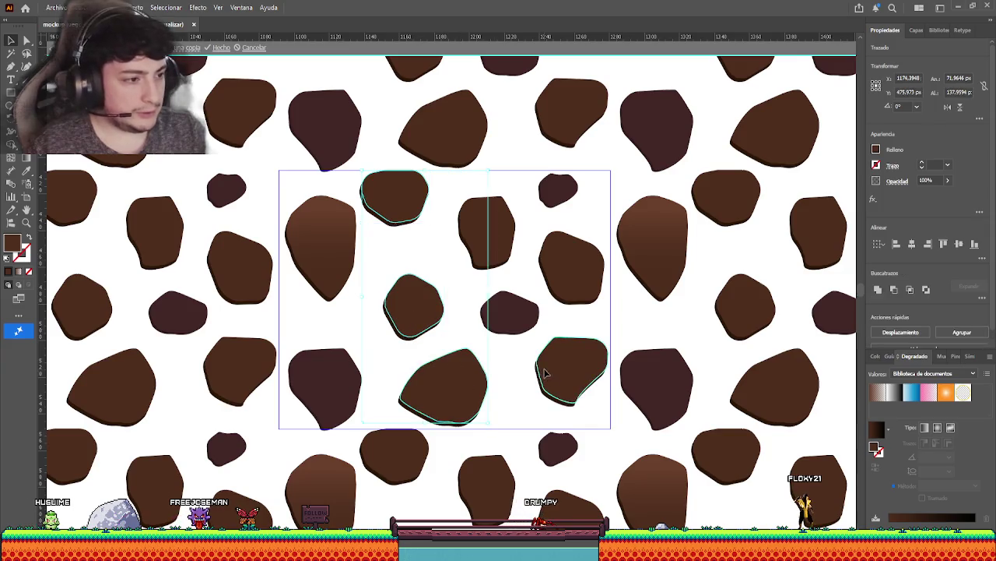
shift+click(571, 275)
shift+click(508, 243)
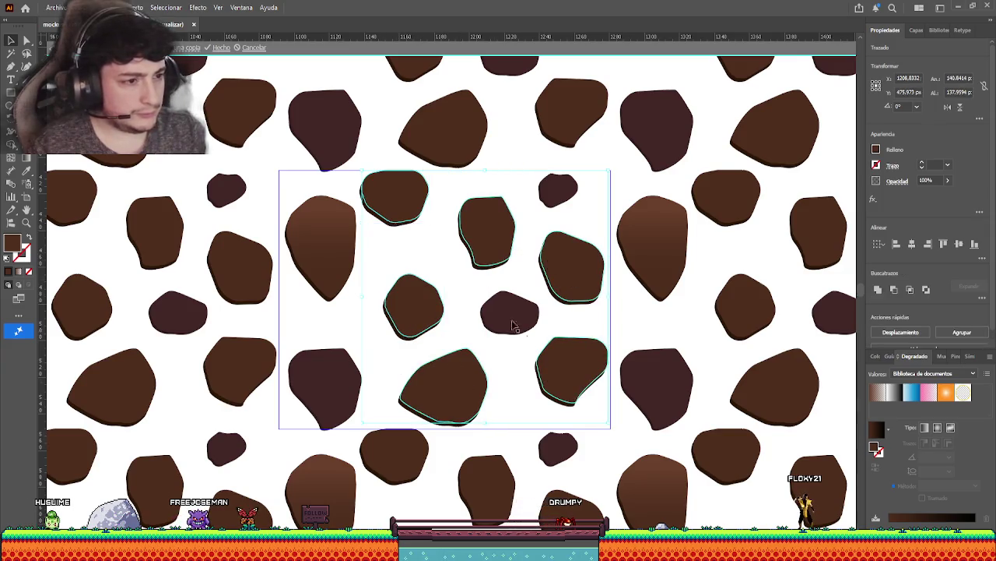
Copy the tall stone's brown gradient onto the selected stones, set its angle to -90°, and deselect.
click(26, 170)
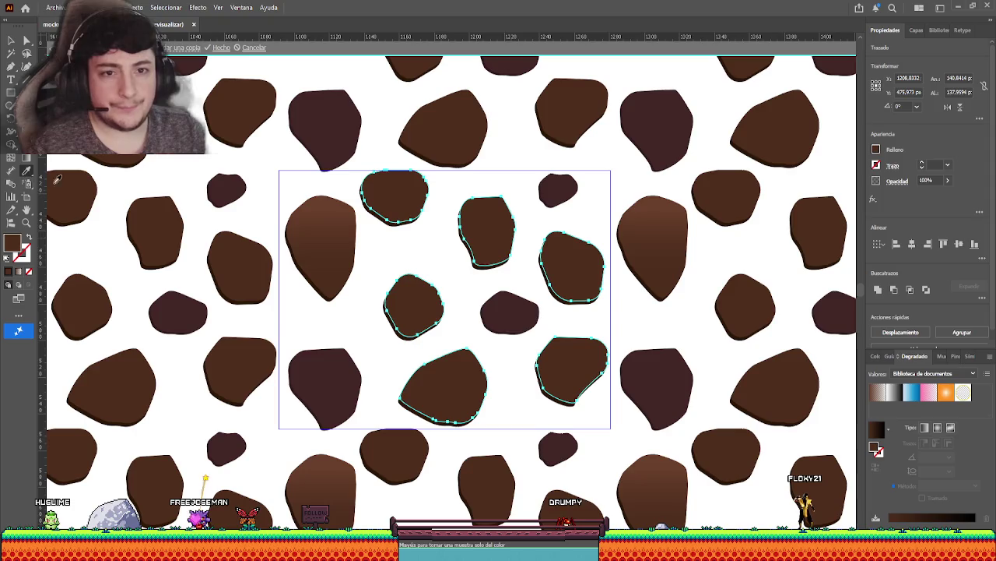
click(335, 219)
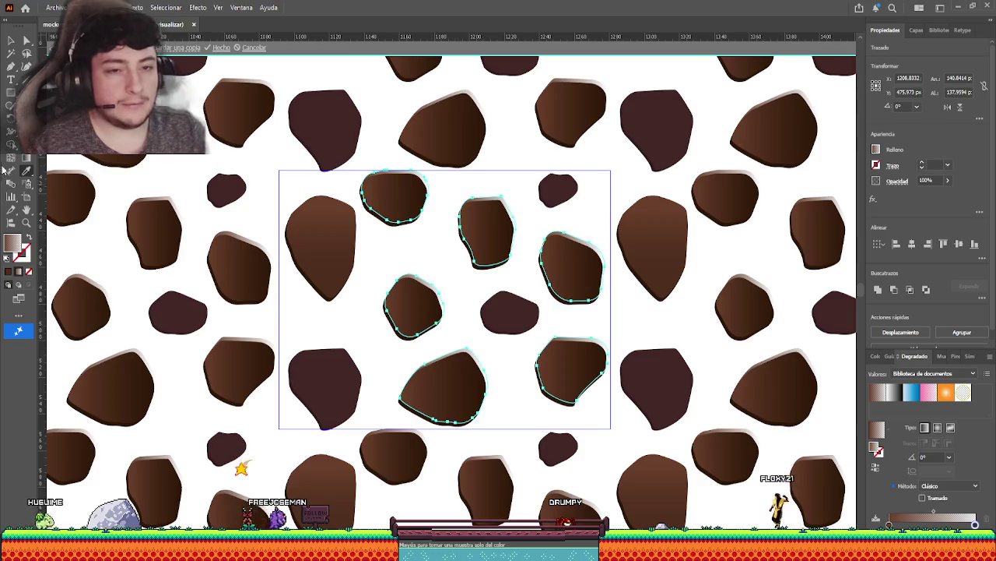
click(26, 157)
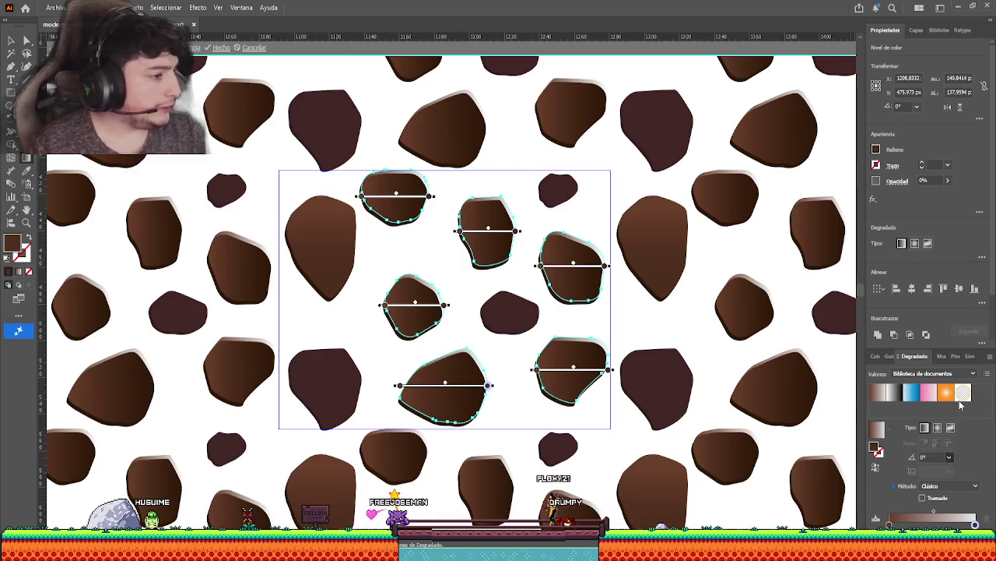
text(-90)
key(Return)
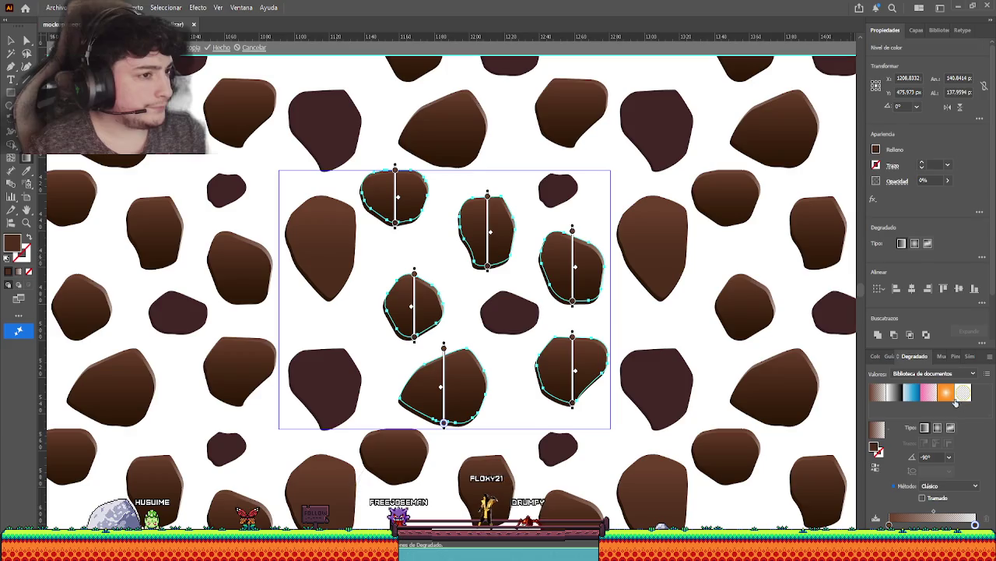
click(11, 40)
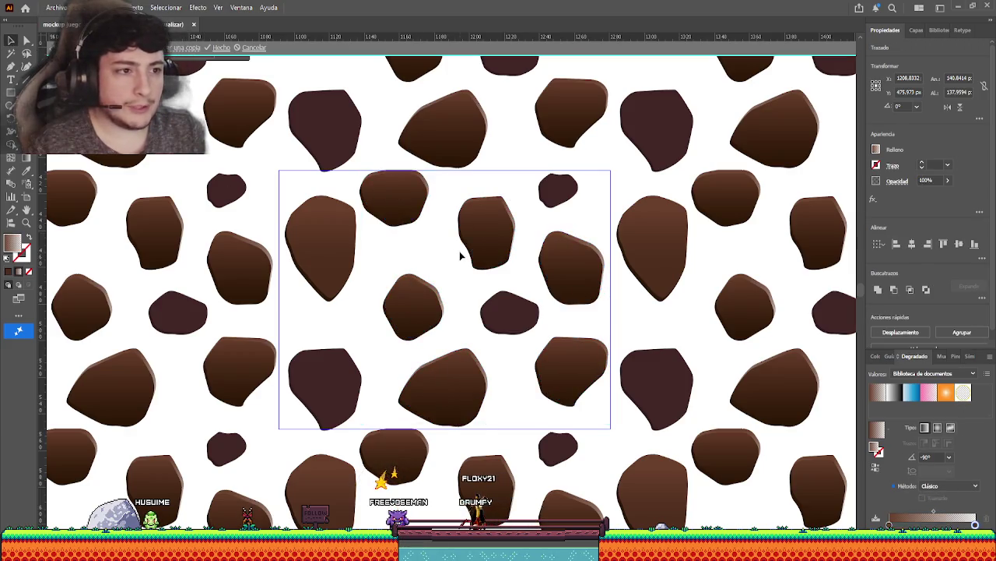
click(444, 233)
Pan across the rock tile and undo an accidental move of the top rock.
scroll(421, 200, up, 5)
scroll(415, 193, down, 2)
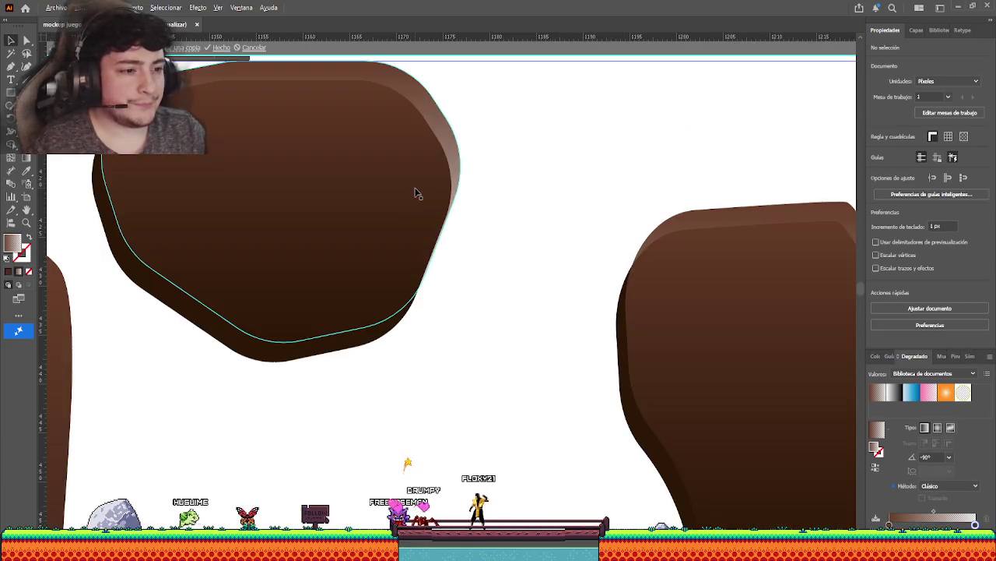
scroll(415, 192, down, 3)
mouse_move(423, 234)
mouse_down()
mouse_move(501, 196)
mouse_move(548, 191)
mouse_up()
drag(500, 159, 500, 190)
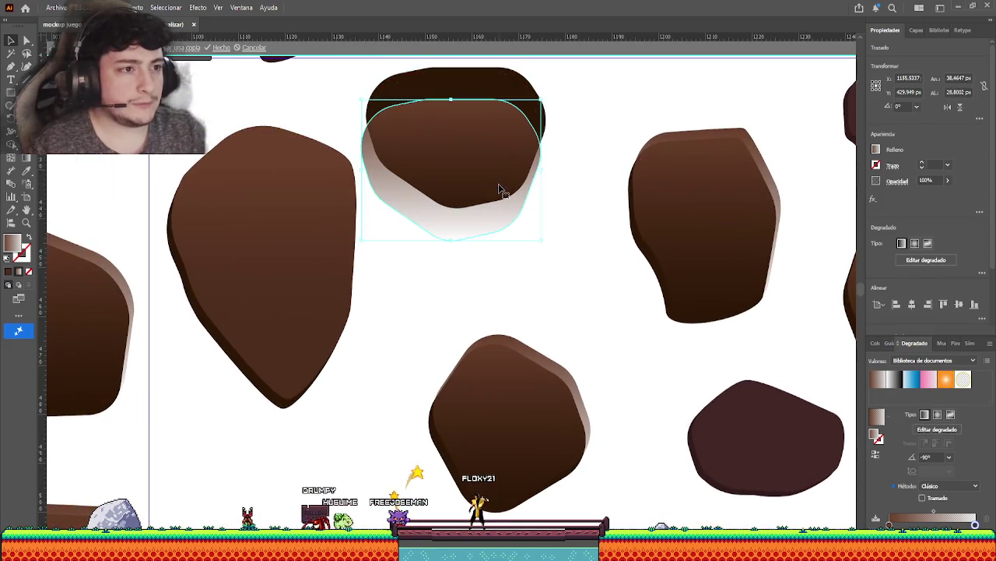
key(ctrl+z)
key(ctrl+z)
key(ctrl+z)
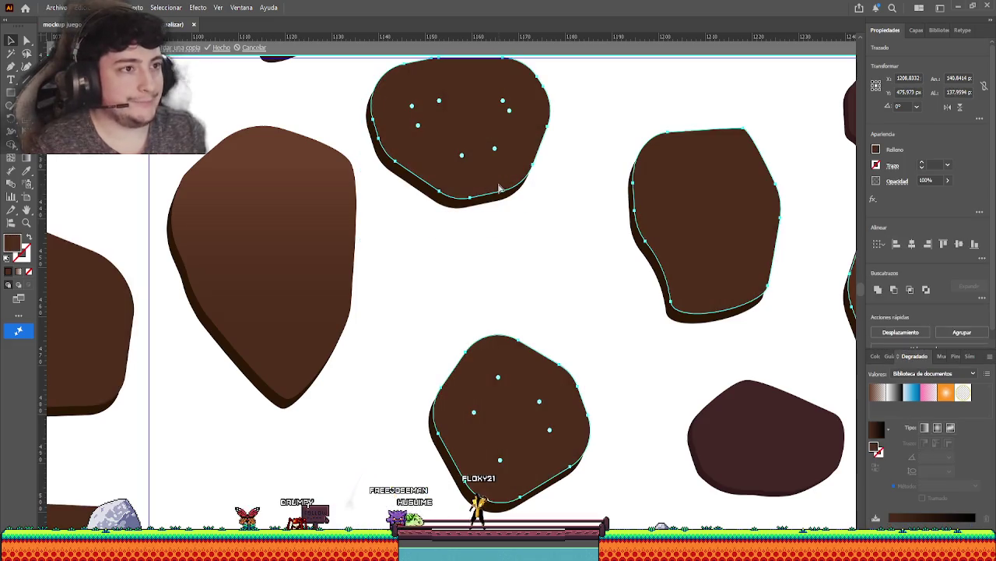
Give the remaining selected rocks a top-to-bottom gradient fill, then deselect them.
scroll(507, 198, down, 3)
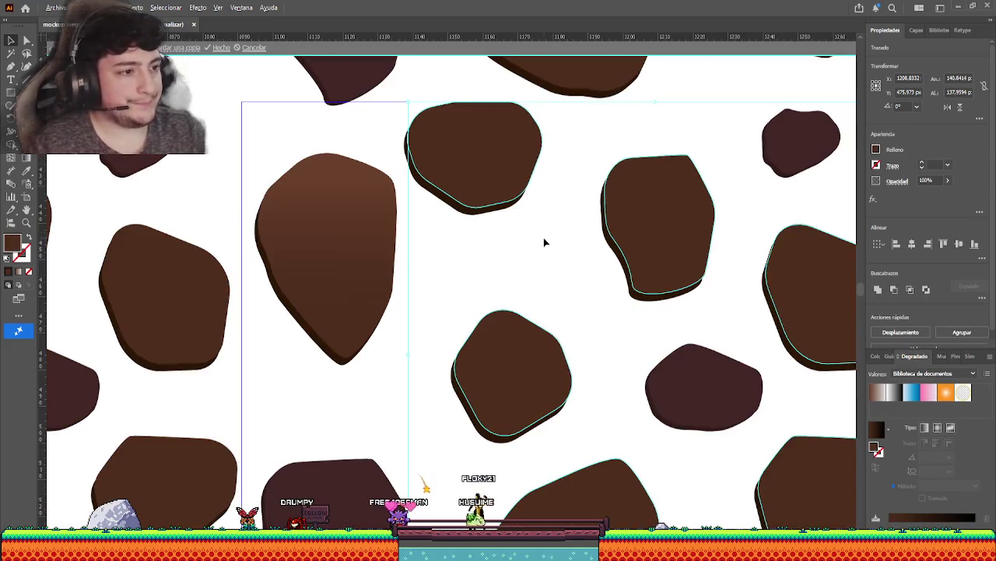
scroll(525, 236, up, 2)
scroll(494, 230, up, 2)
scroll(495, 234, down, 2)
scroll(496, 238, up, 2)
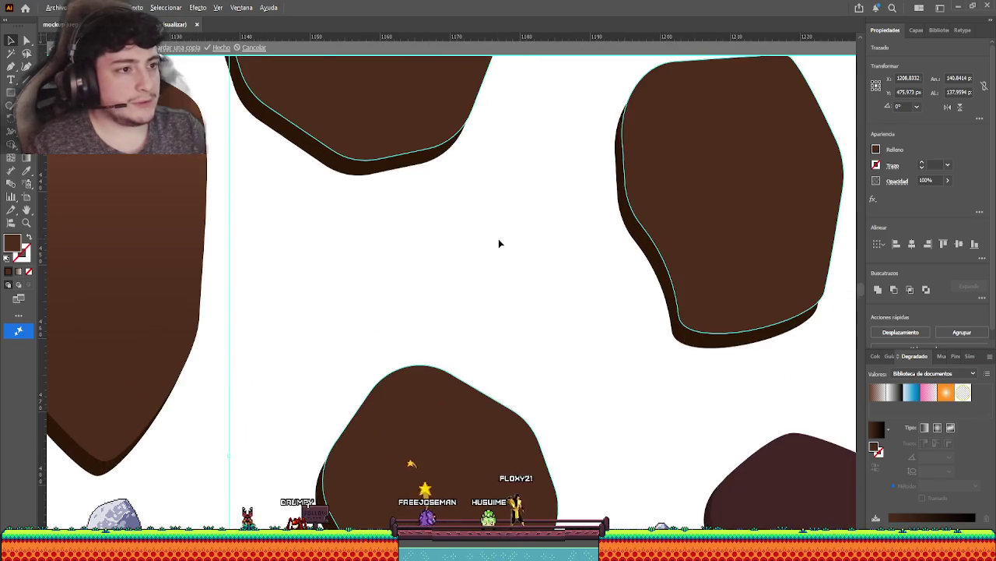
scroll(498, 238, down, 2)
scroll(500, 241, up, 2)
scroll(530, 234, down, 2)
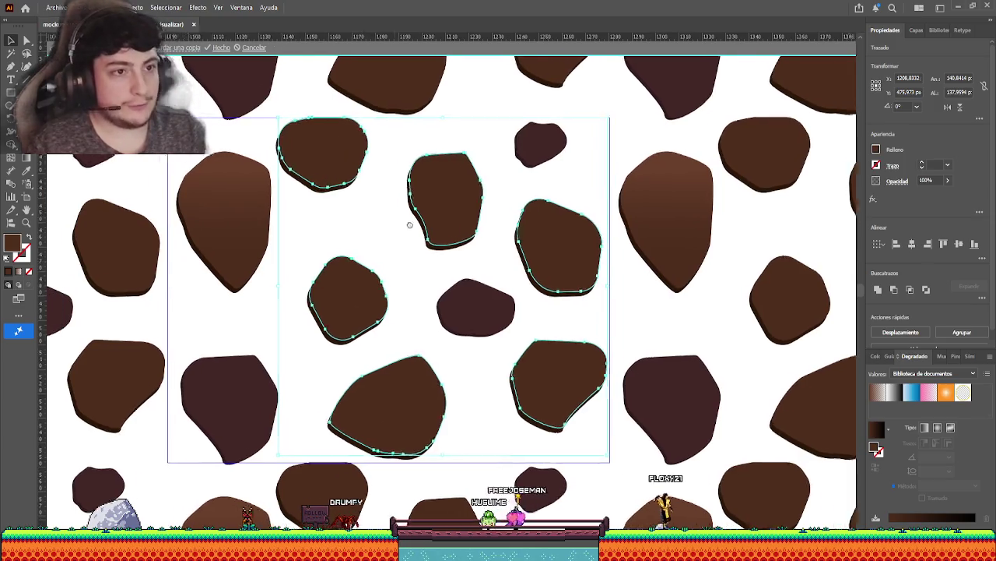
scroll(411, 222, left, 5)
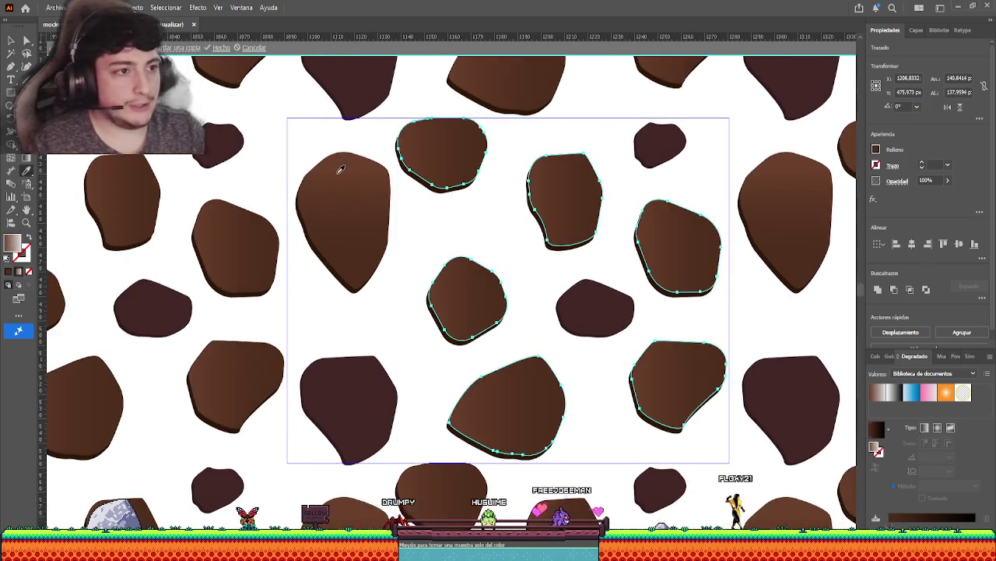
click(28, 159)
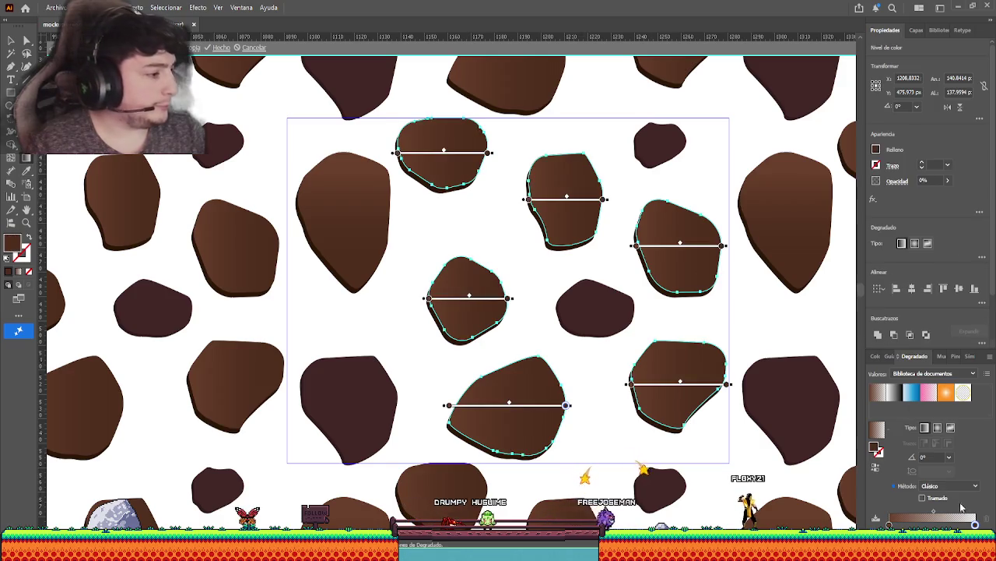
click(959, 397)
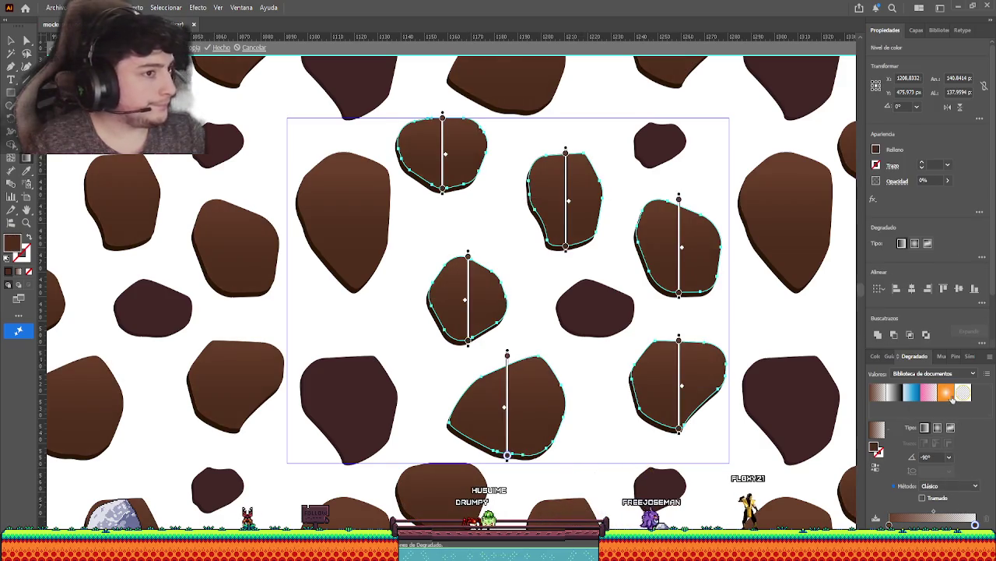
click(10, 41)
click(352, 134)
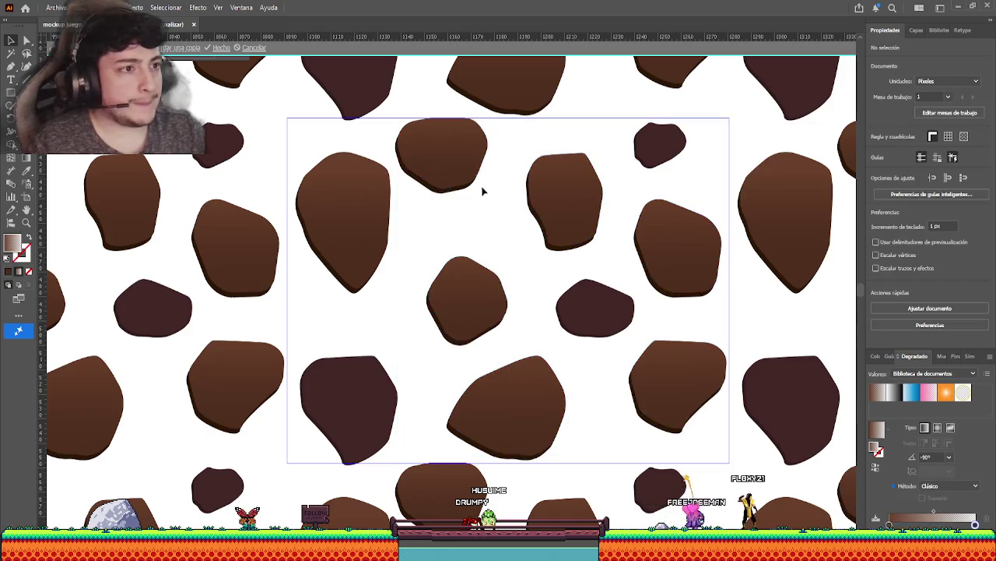
drag(482, 189, 398, 173)
drag(415, 209, 569, 214)
Deselect everything and exit pattern editing mode.
scroll(394, 171, down, 1)
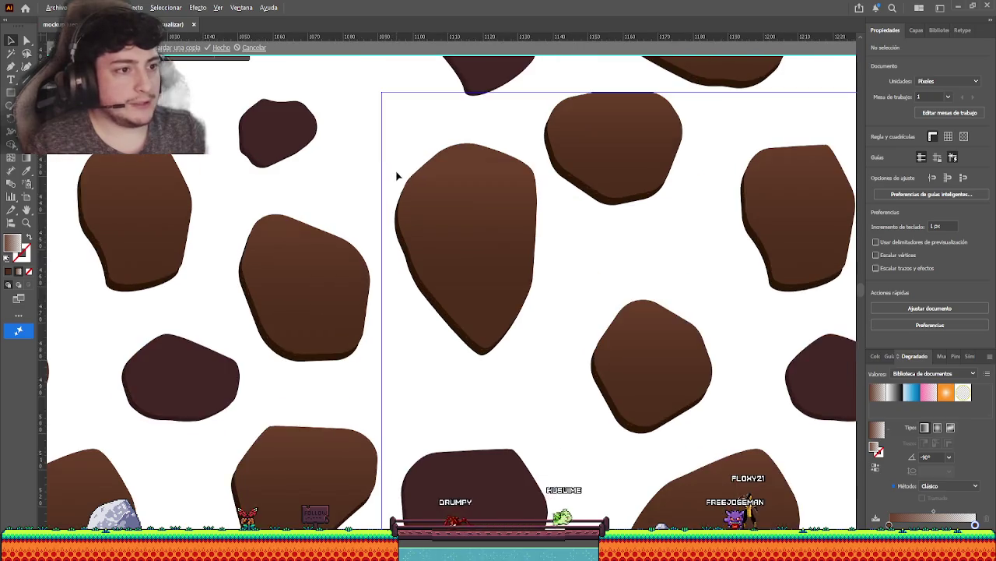
scroll(397, 173, down, 1)
scroll(398, 176, down, 2)
key(ctrl+shift+a)
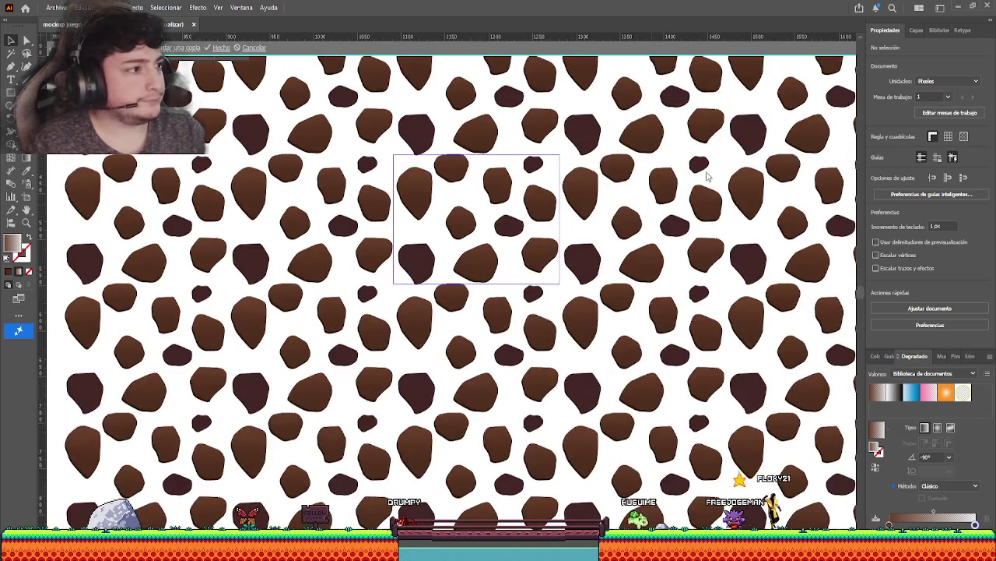
key(Escape)
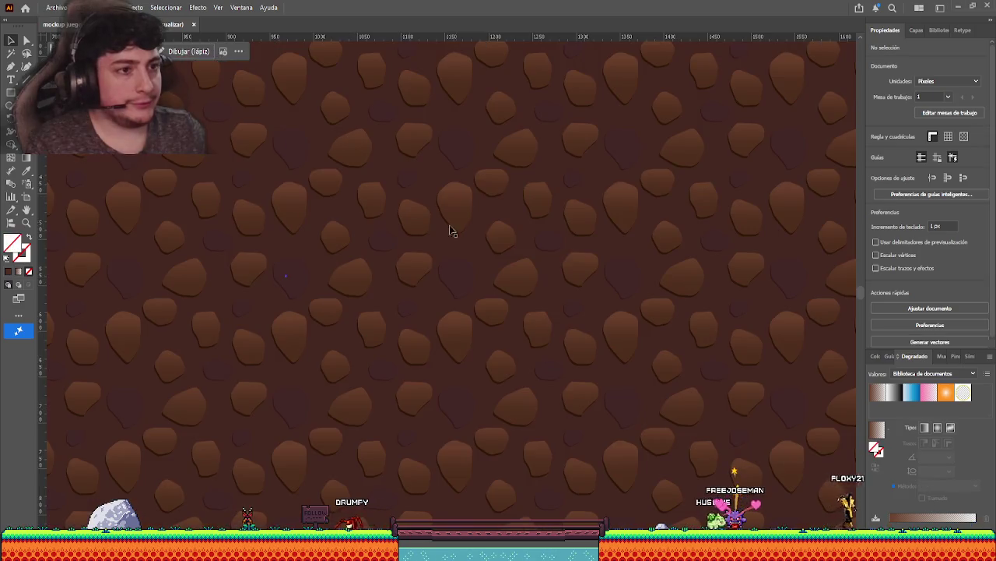
Look over the cobblestone-filled artboard and show the Swatches panel.
drag(373, 225, 448, 249)
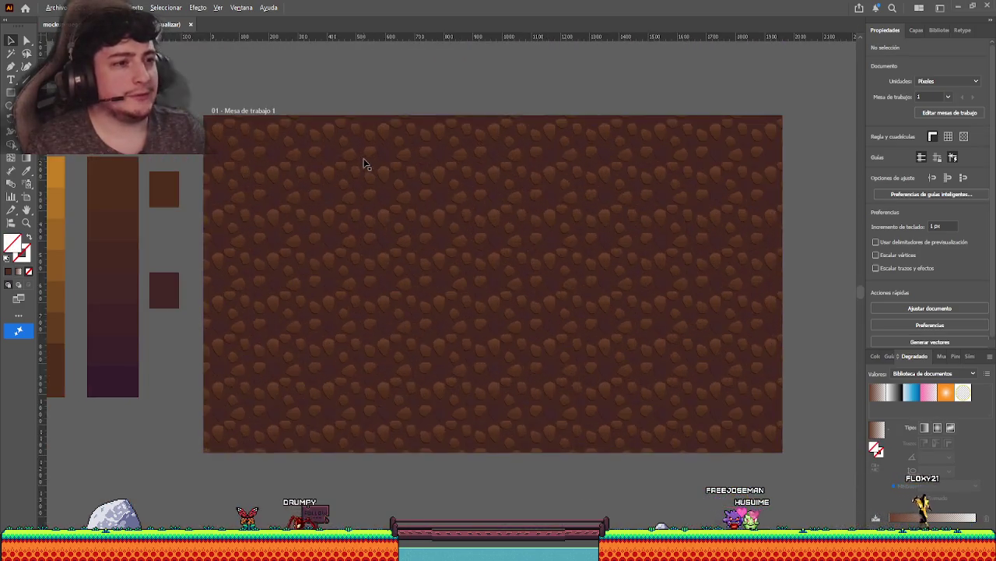
scroll(364, 164, up, 3)
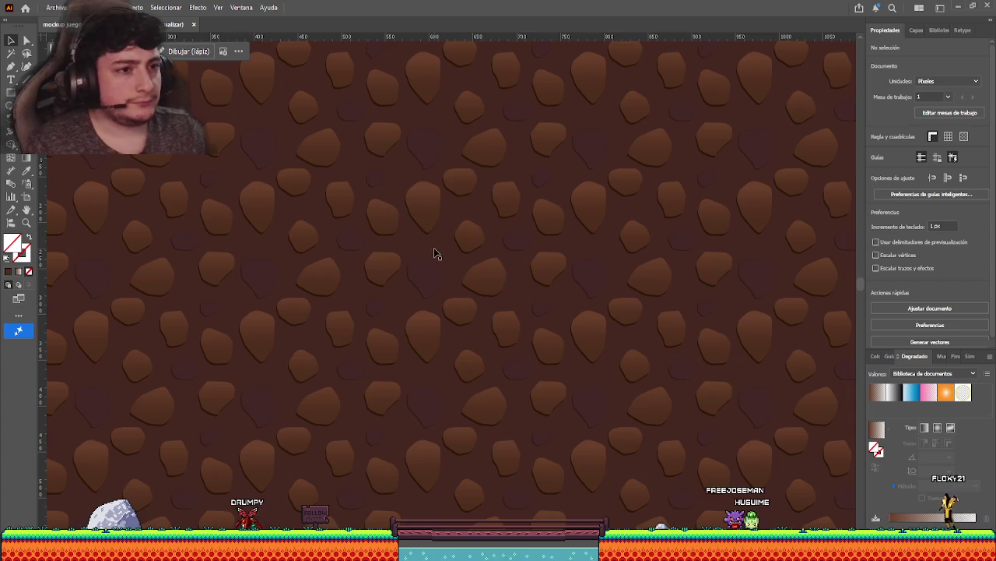
scroll(452, 261, down, 2)
scroll(452, 261, down, 2)
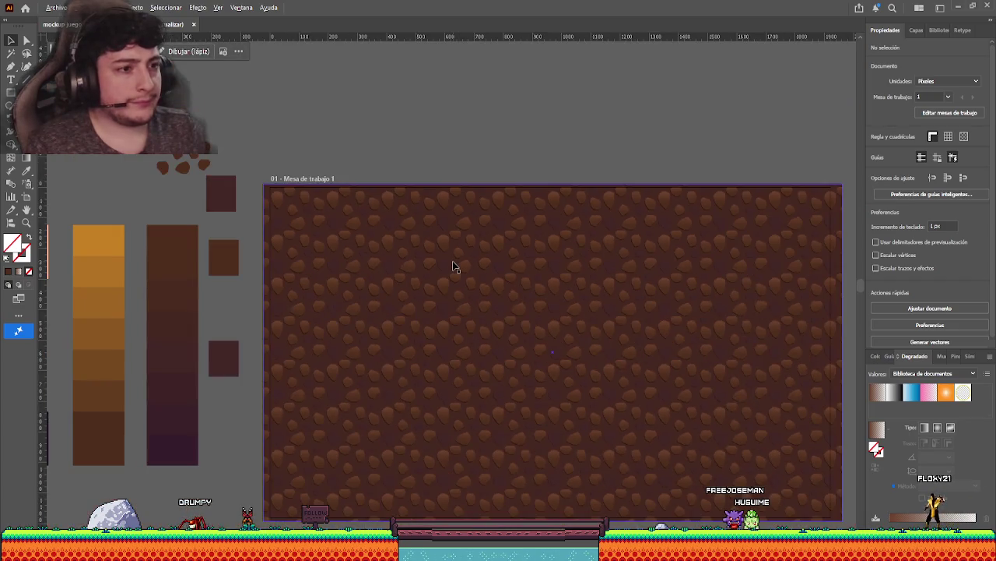
drag(452, 260, 374, 220)
scroll(374, 220, up, 2)
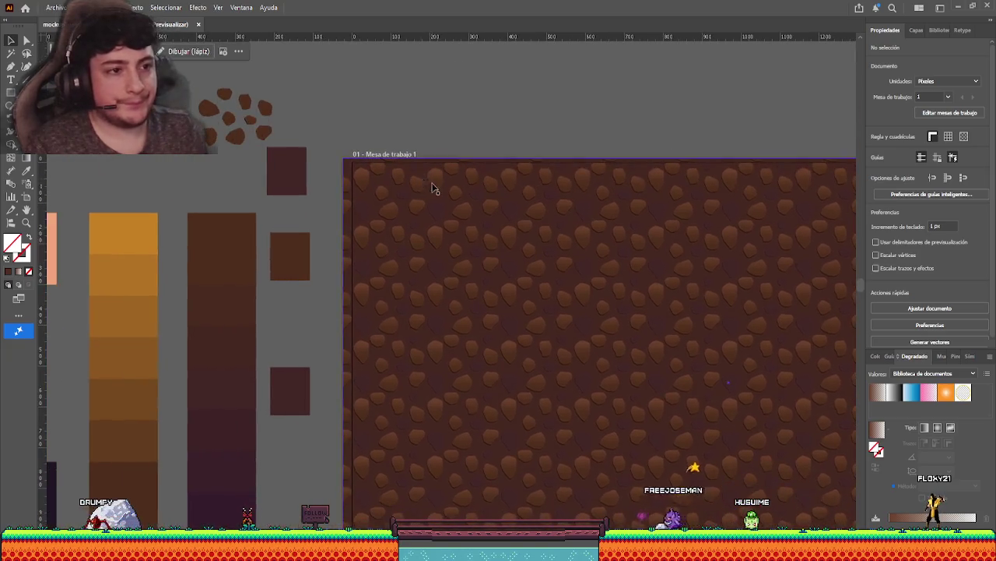
drag(394, 223, 416, 251)
scroll(833, 216, right, 2)
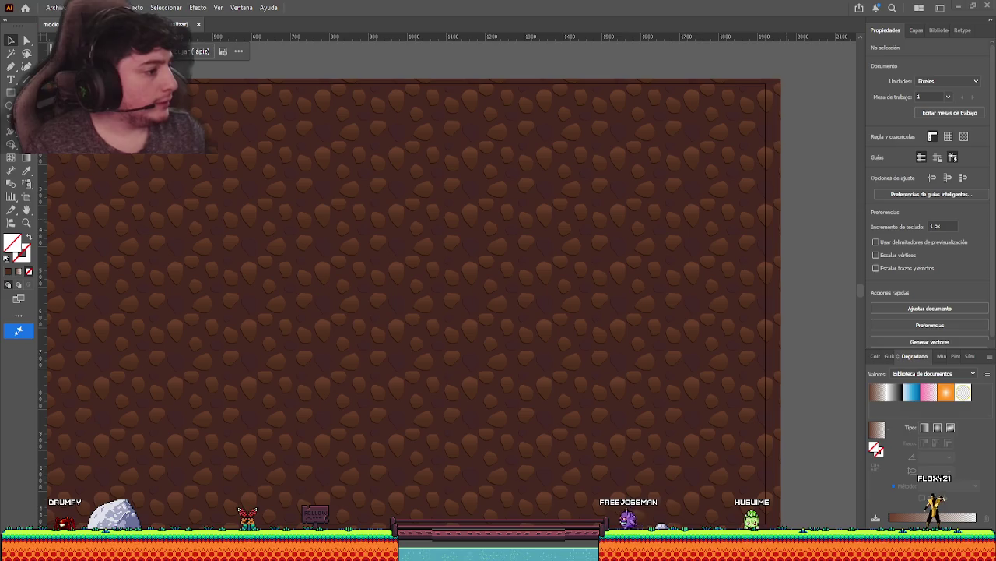
click(941, 356)
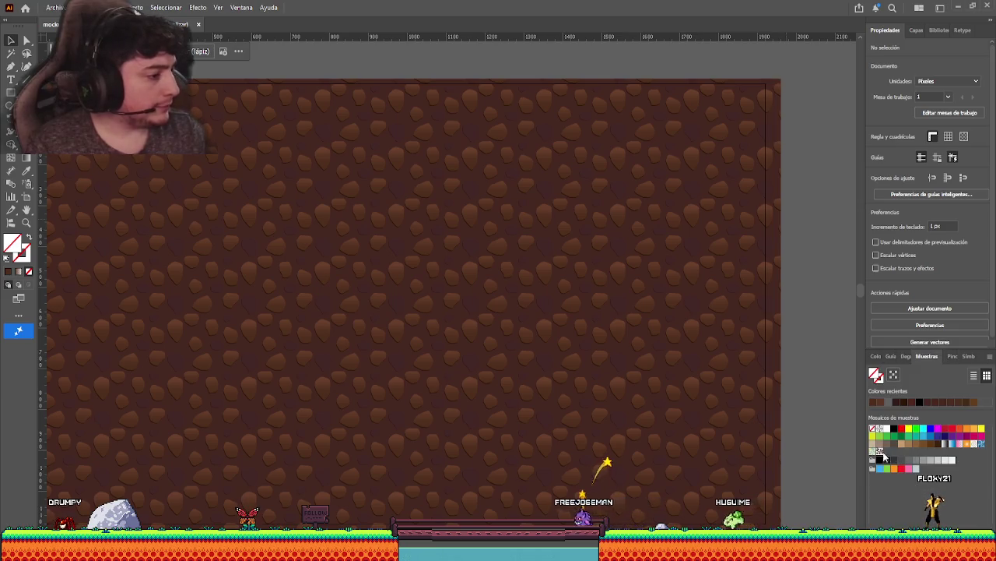
Reopen the cobblestone pattern for editing and select only the lower-left dark rock.
double_click(881, 453)
scroll(447, 292, up, 3)
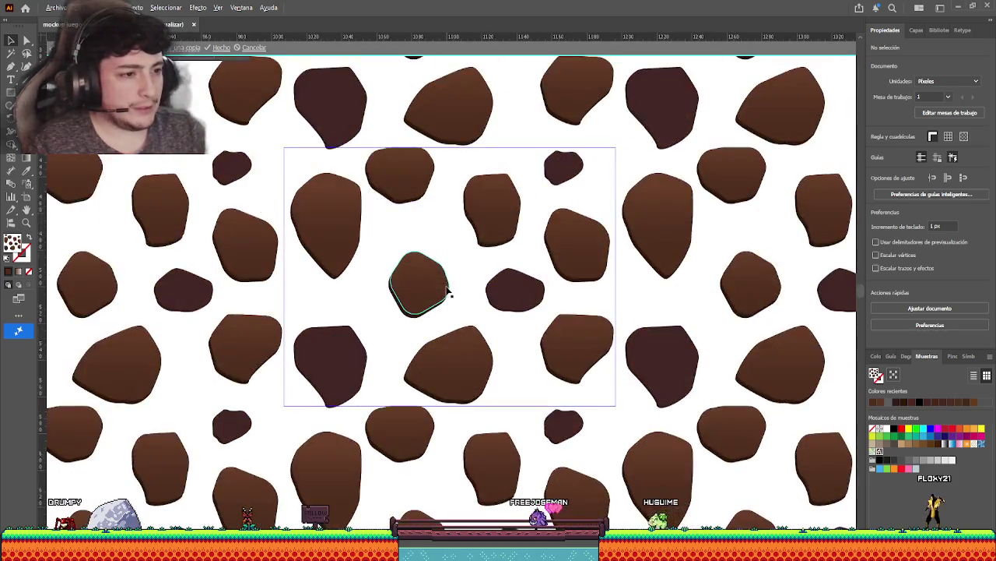
click(563, 167)
shift+click(514, 289)
shift+click(354, 385)
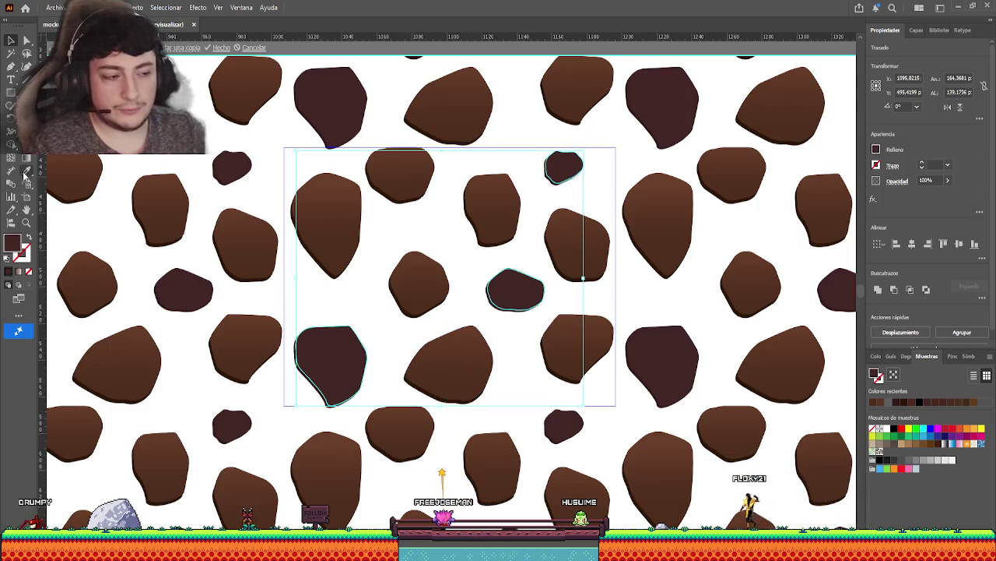
click(362, 358)
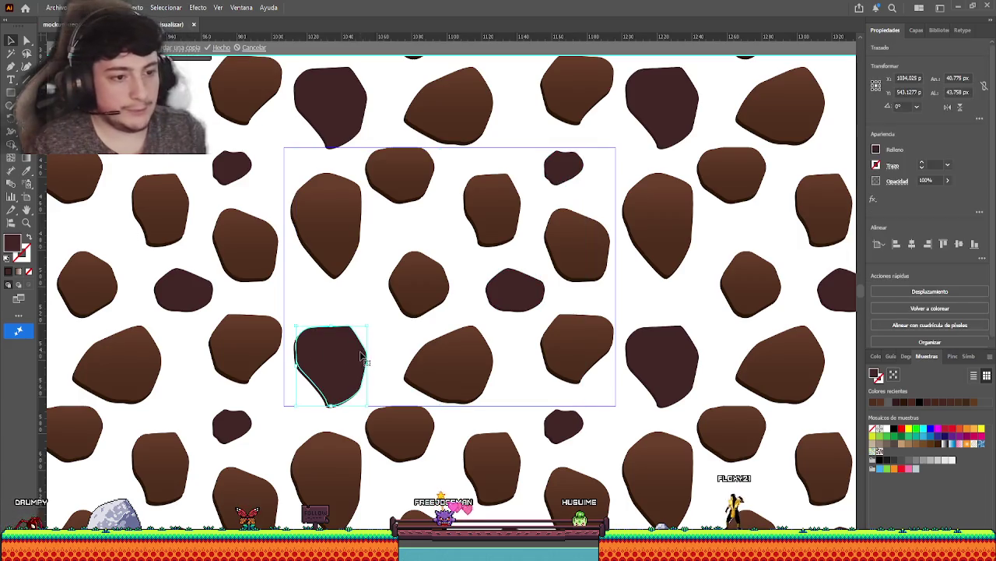
click(360, 355)
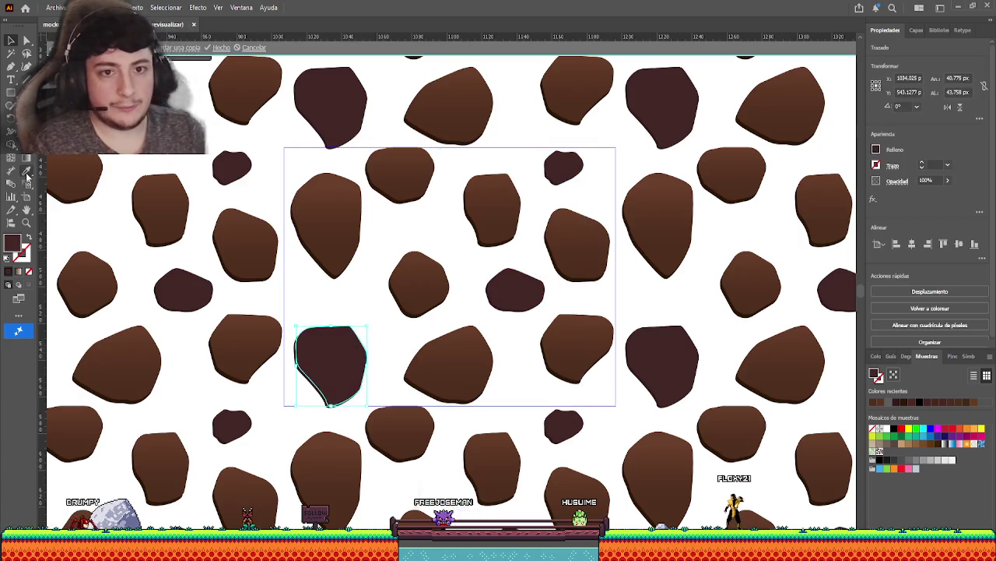
Copy the brown gradient onto the lower-left rock and make it run top to bottom.
click(338, 197)
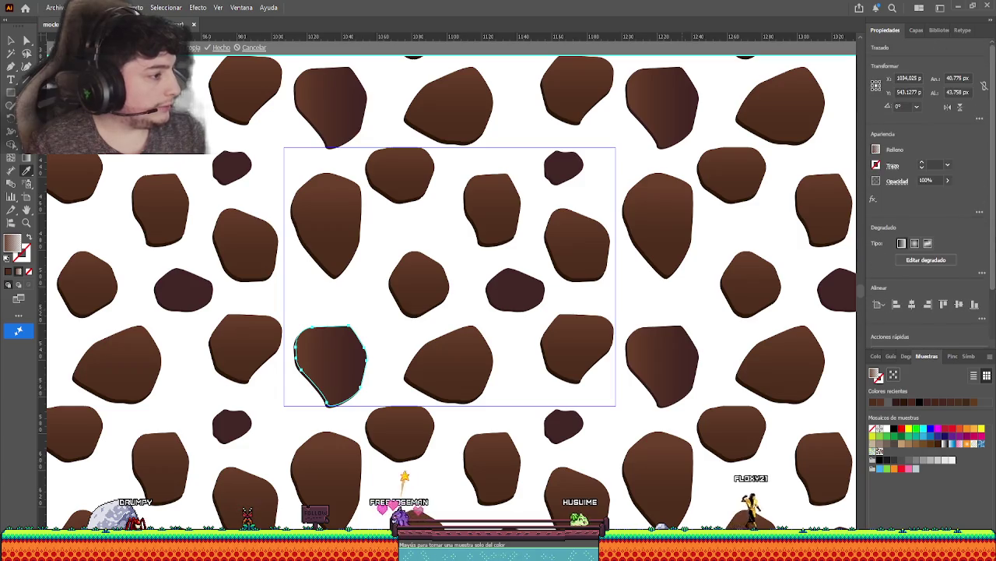
click(903, 358)
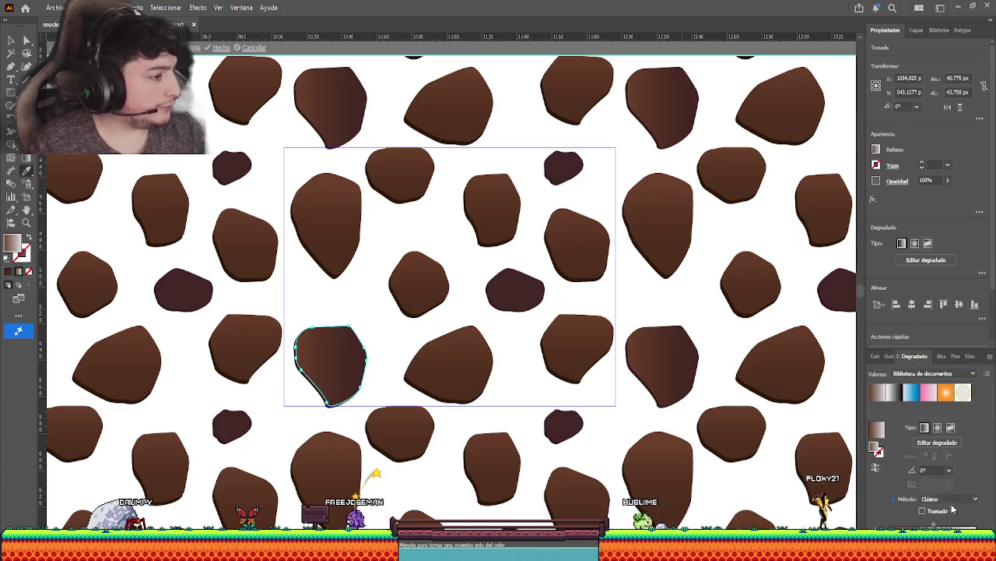
click(949, 470)
click(934, 514)
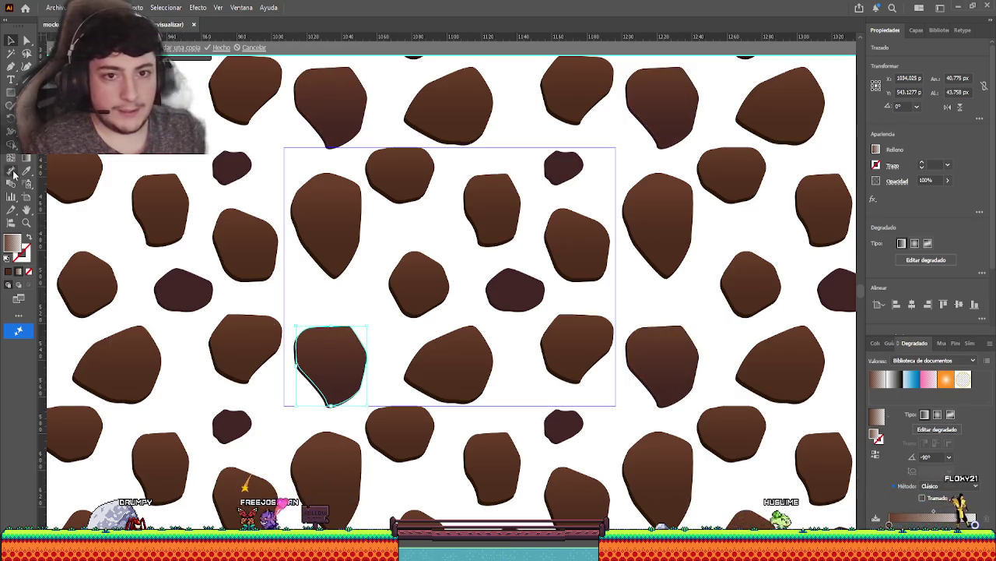
key(g)
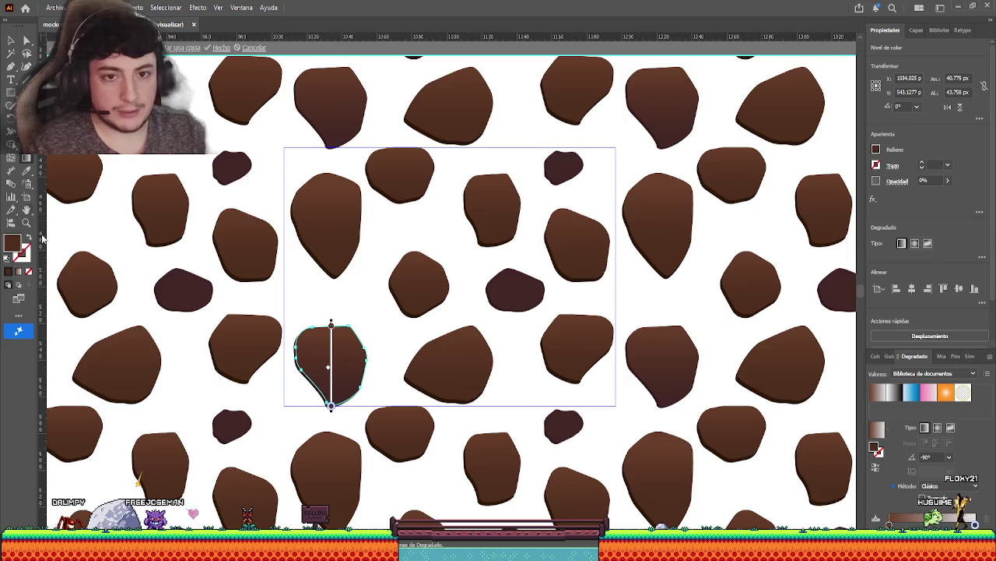
Sample a darker reddish-brown from the canvas into the lower-left stone's gradient.
key(i)
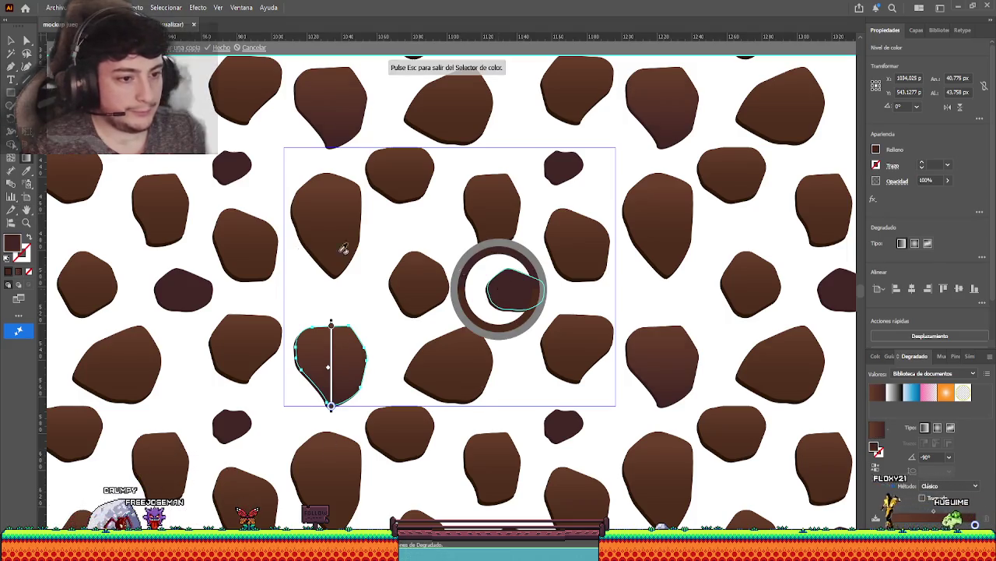
key(v)
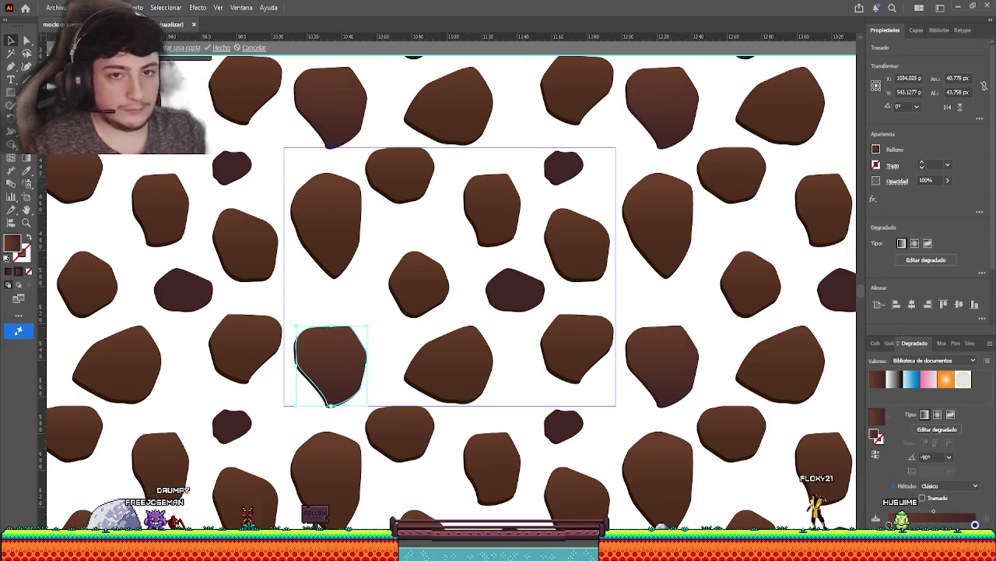
key(g)
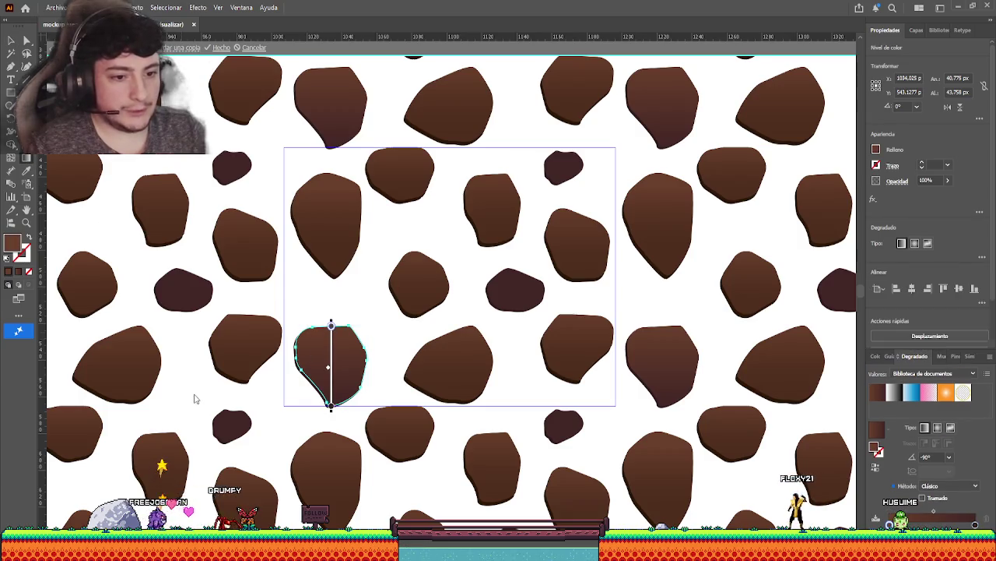
key(i)
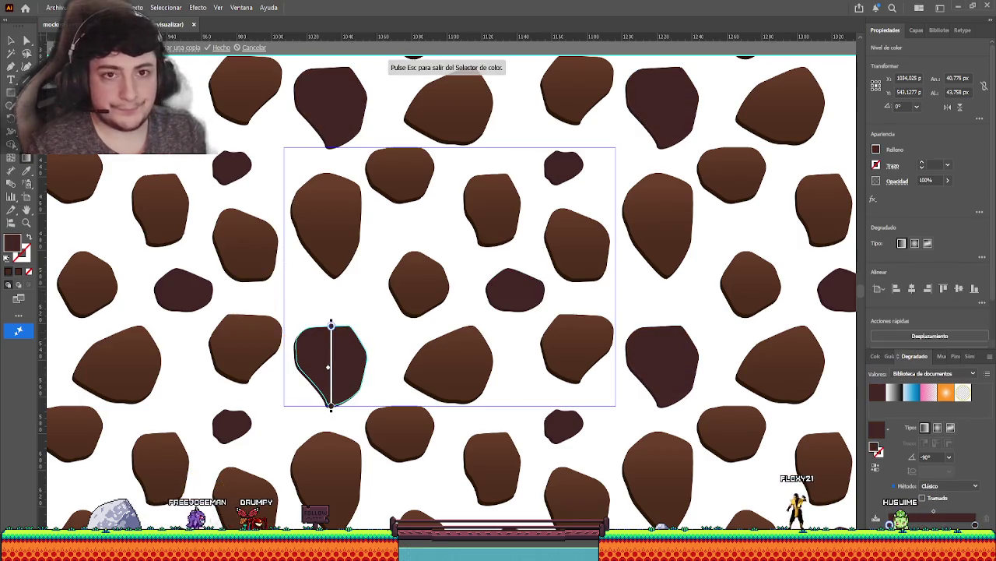
click(325, 352)
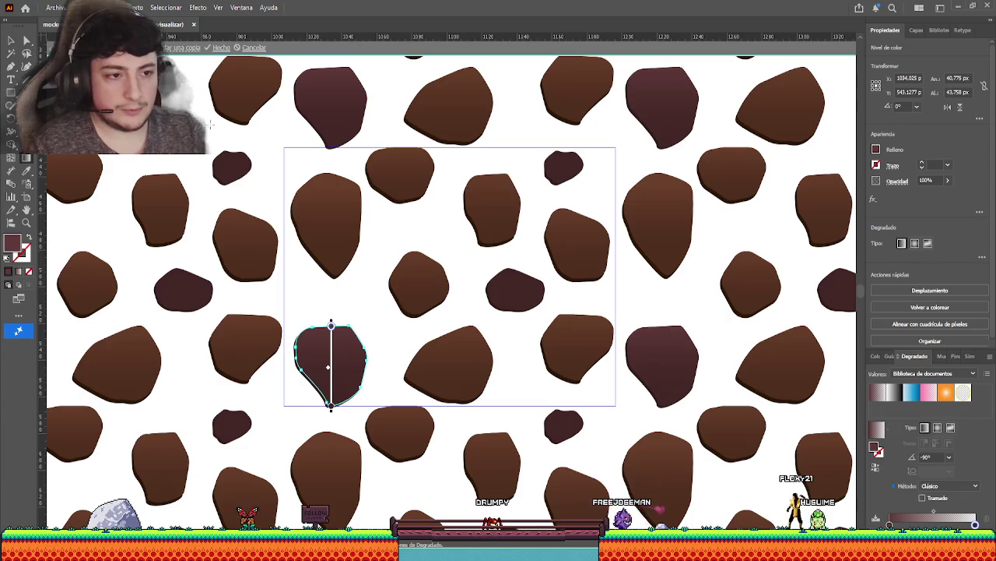
Inspect the gradient controls of the upper-left and lower-left stones.
click(11, 40)
click(323, 205)
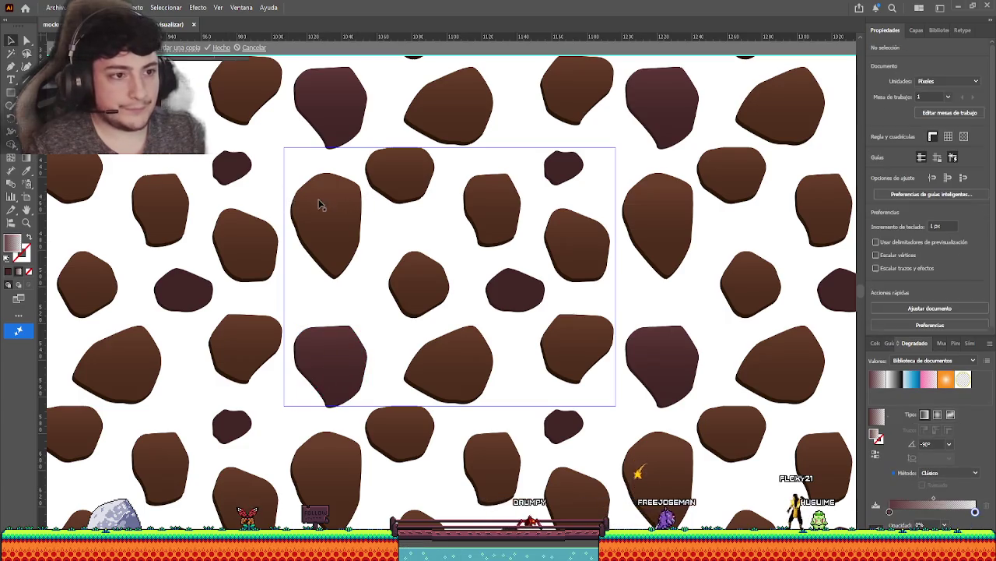
click(28, 160)
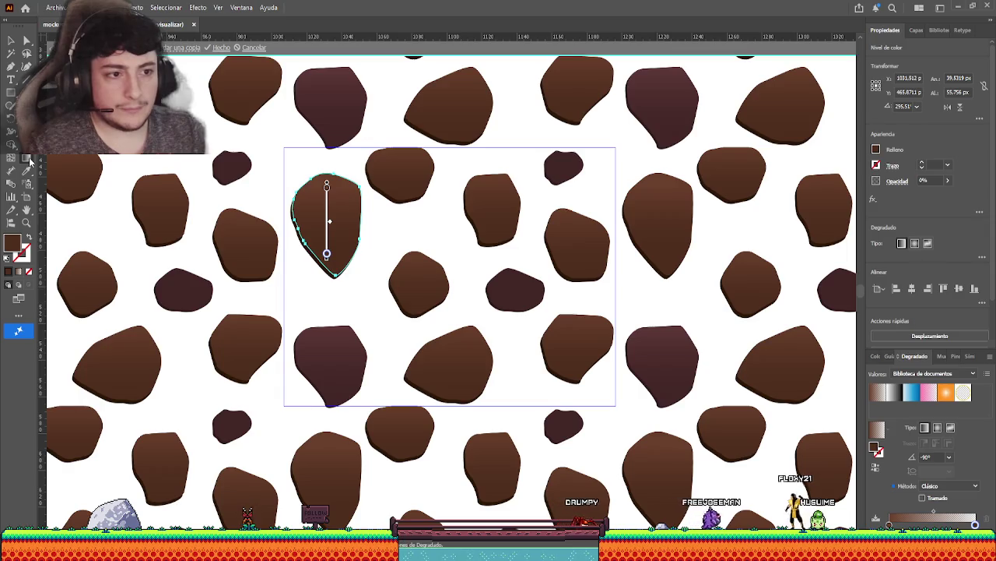
click(11, 40)
click(381, 311)
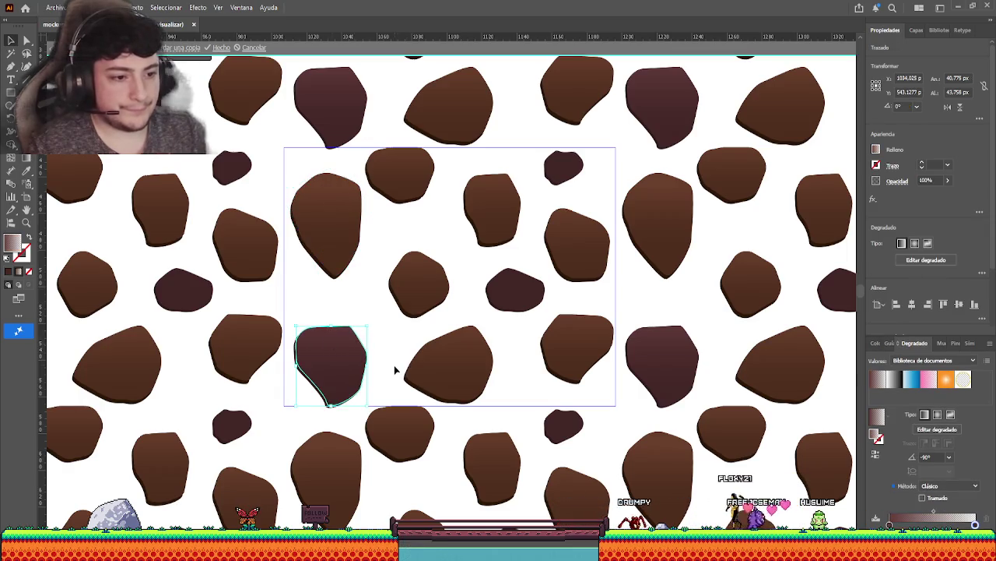
click(355, 356)
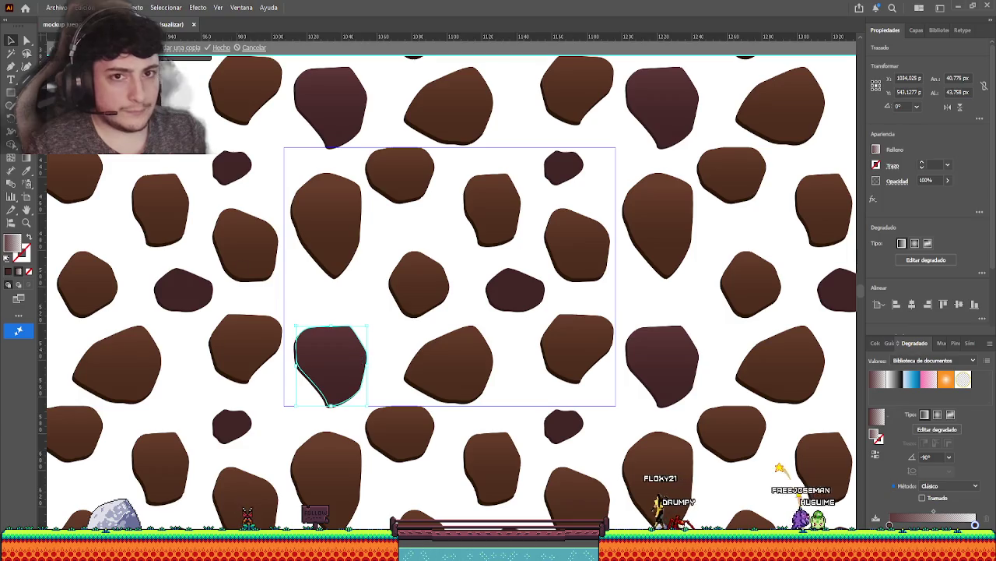
click(28, 159)
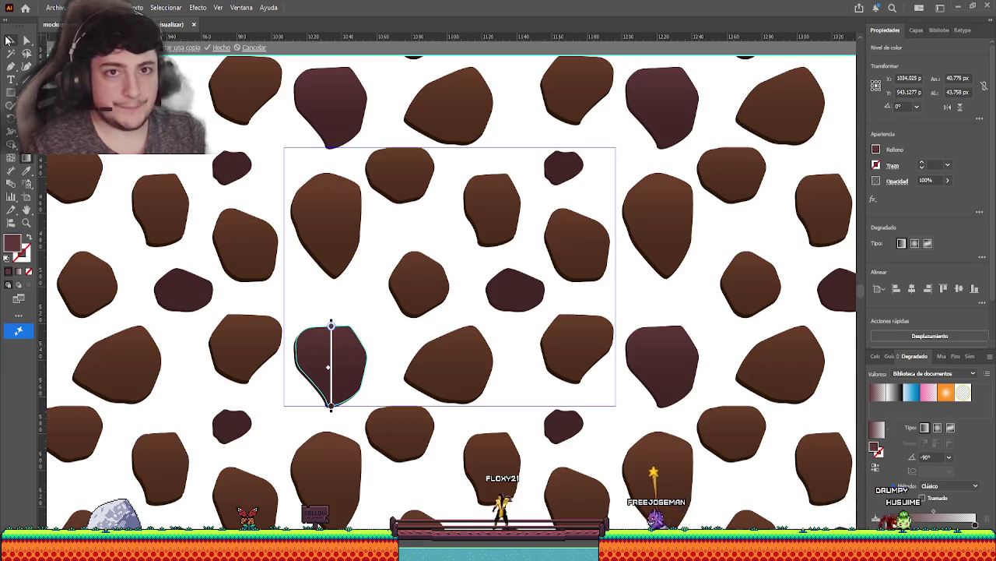
Copy the lower-left stone's gradient onto the middle and top-right dark stones with the Eyedropper.
key(v)
click(465, 372)
click(511, 308)
shift+click(563, 165)
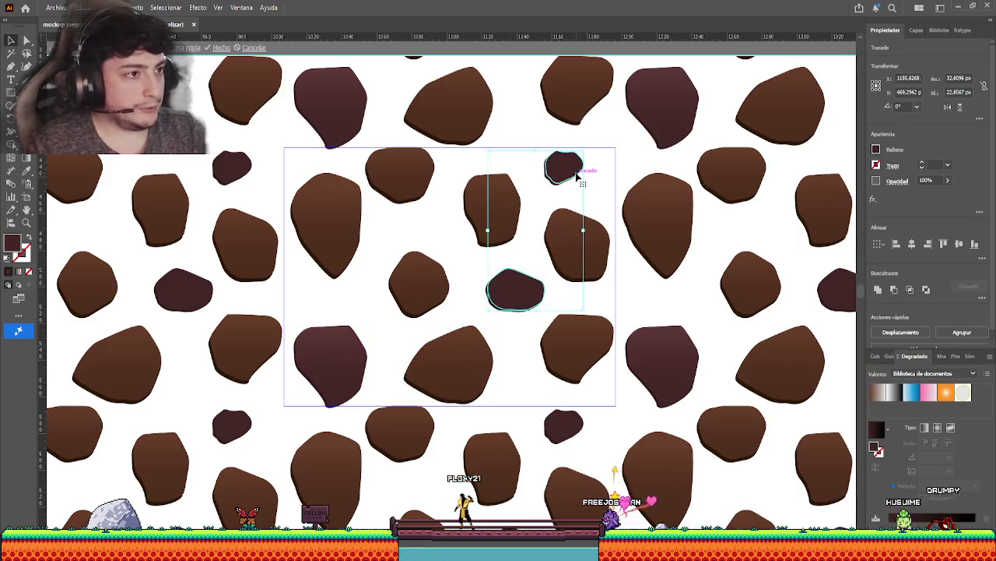
key(i)
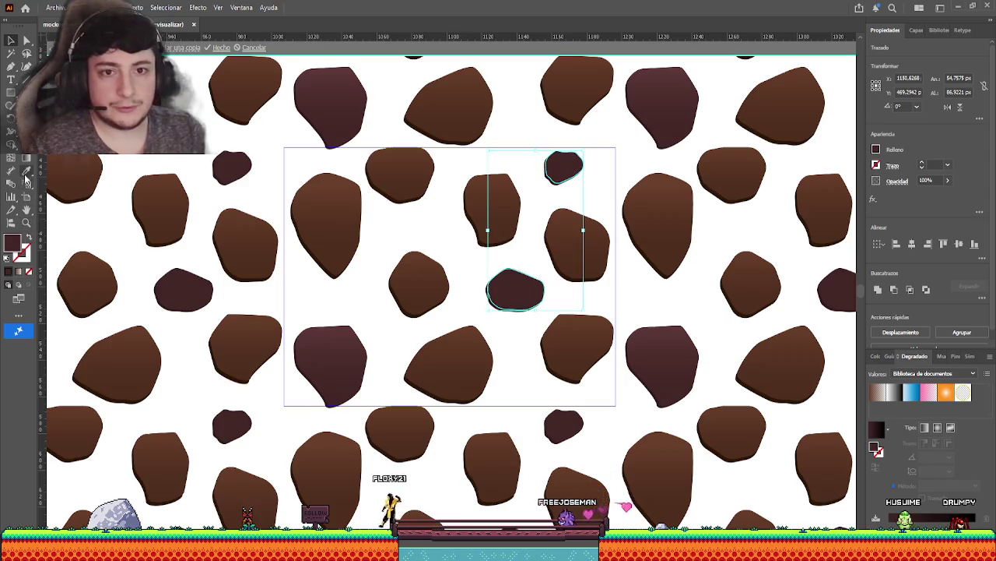
click(349, 355)
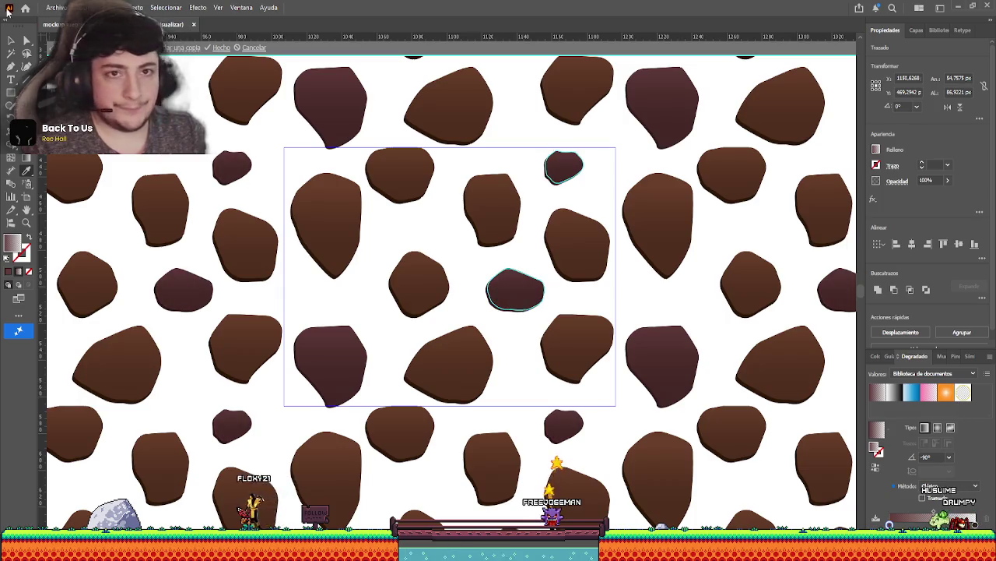
click(10, 41)
Click Done to close pattern editing and zoom around the artboard.
click(221, 49)
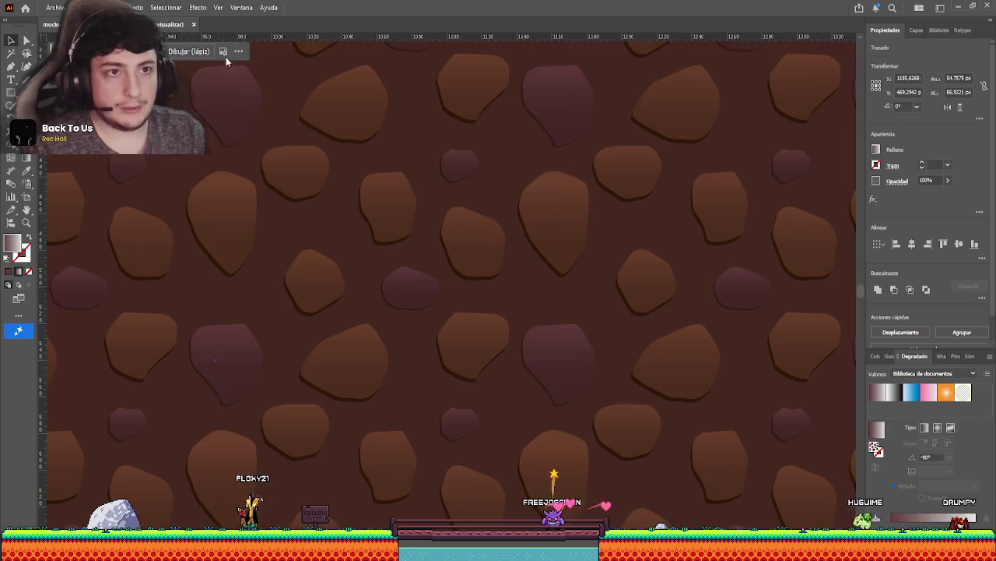
scroll(327, 250, down, 2)
scroll(338, 251, down, 4)
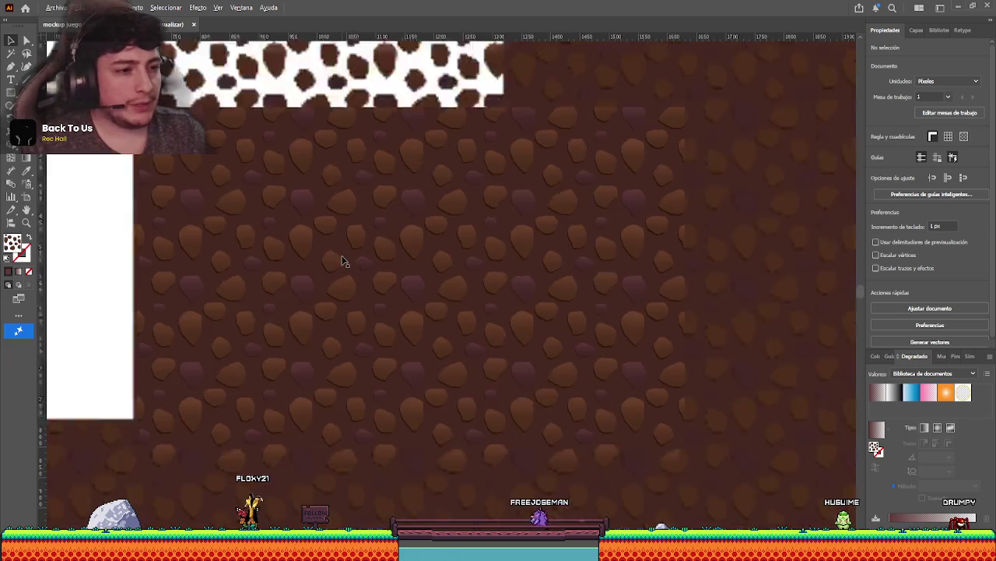
scroll(345, 260, down, 3)
scroll(435, 289, up, 3)
scroll(467, 303, up, 1)
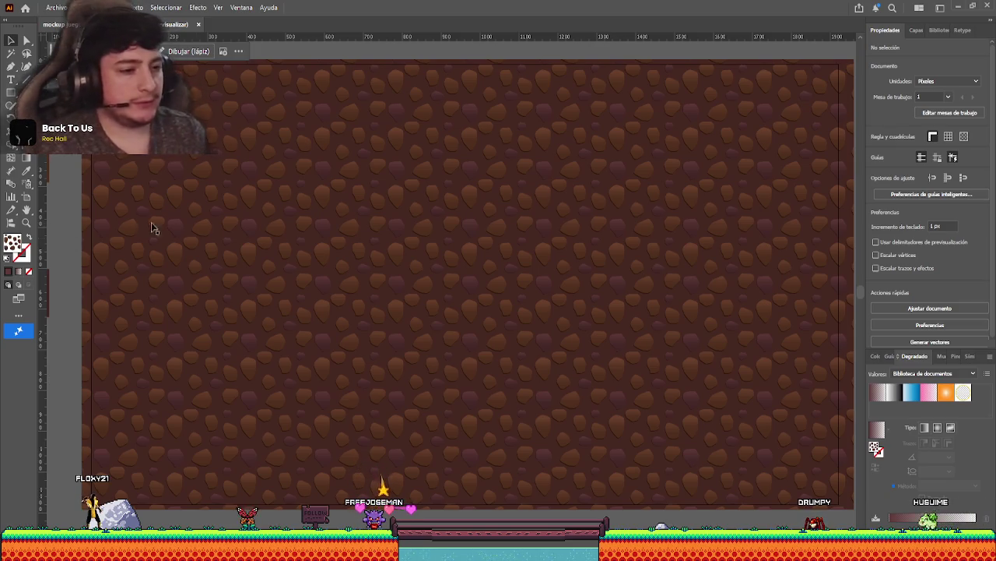
Pan to frame the cobblestone artboard and show the Swatches panel.
drag(153, 222, 440, 266)
scroll(822, 389, right, 5)
scroll(822, 390, down, 2)
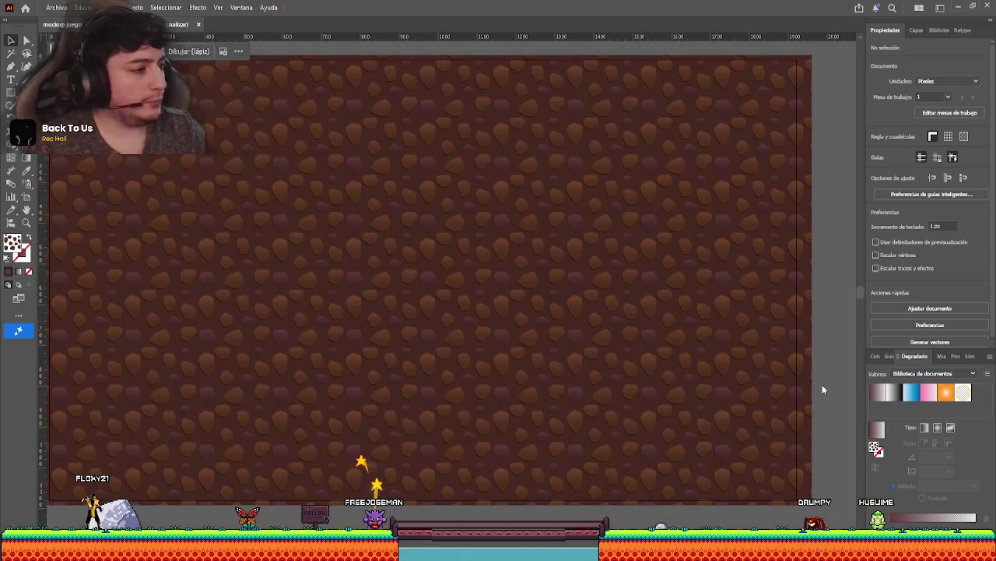
drag(289, 222, 492, 330)
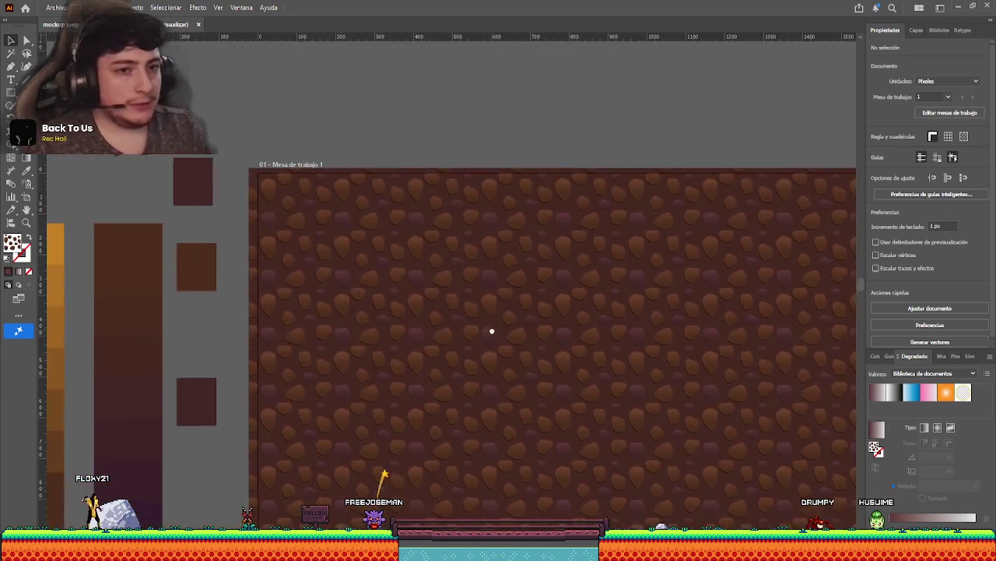
scroll(492, 329, right, 3)
scroll(492, 329, down, 1)
click(942, 355)
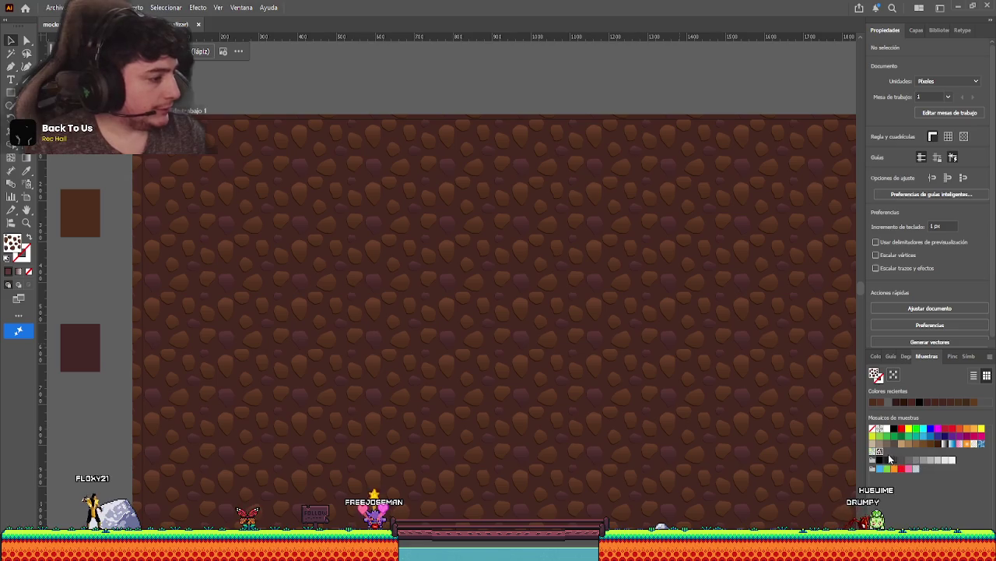
Reopen the pattern and select the bottom-left, middle and small top-right dark stones.
double_click(880, 450)
scroll(449, 286, up, 5)
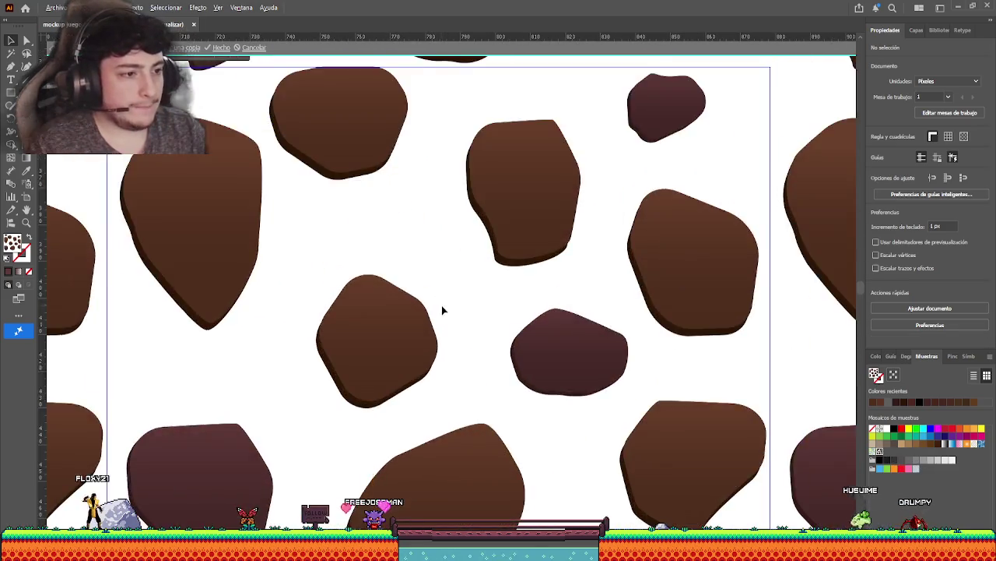
scroll(441, 305, down, 2)
click(329, 400)
shift+click(507, 329)
shift+click(553, 218)
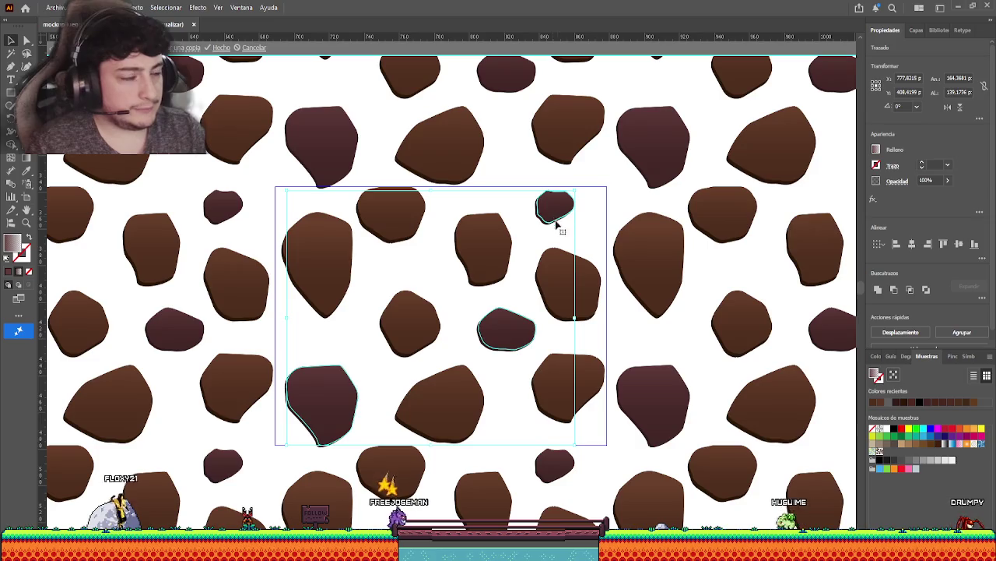
click(460, 275)
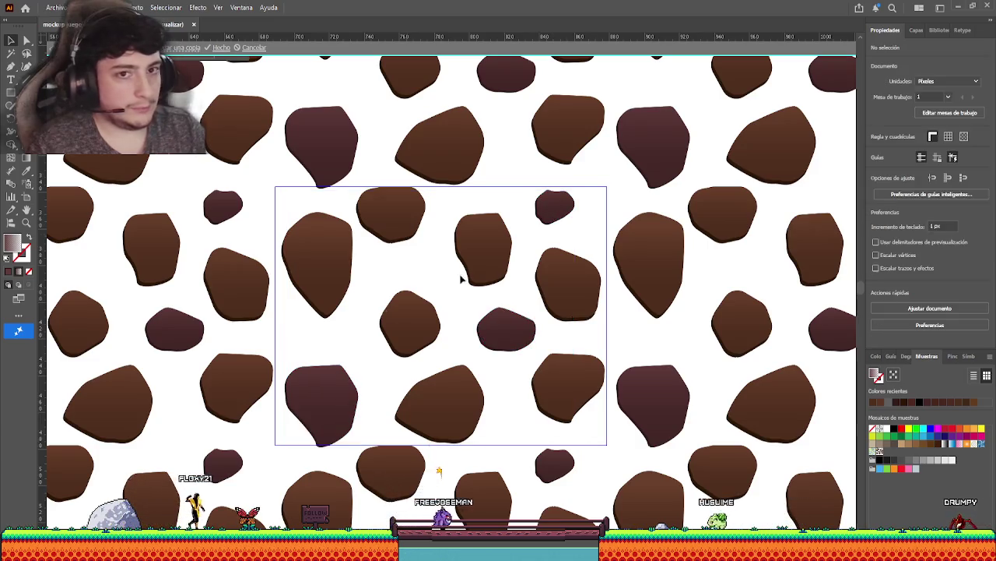
click(317, 396)
shift+click(522, 330)
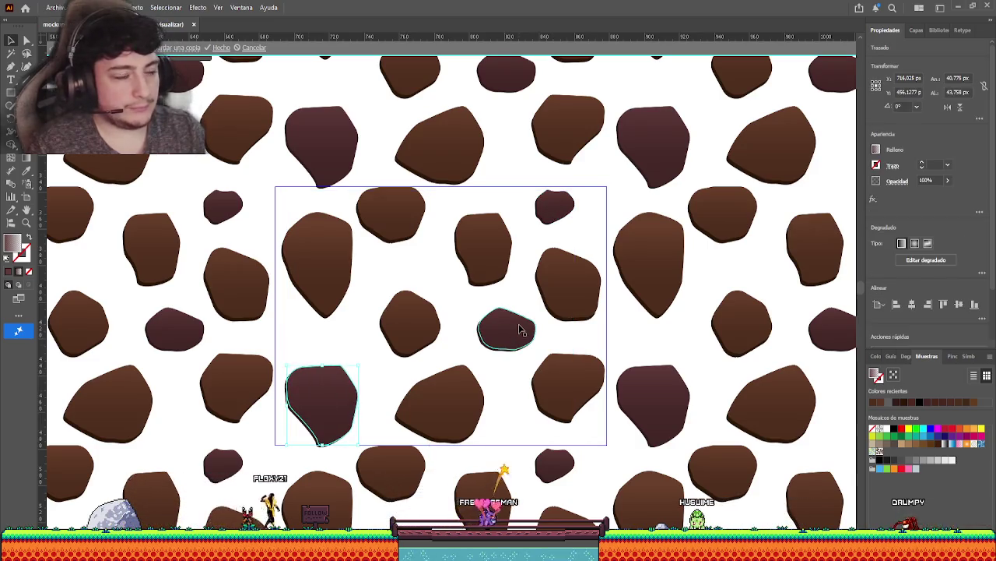
shift+click(555, 217)
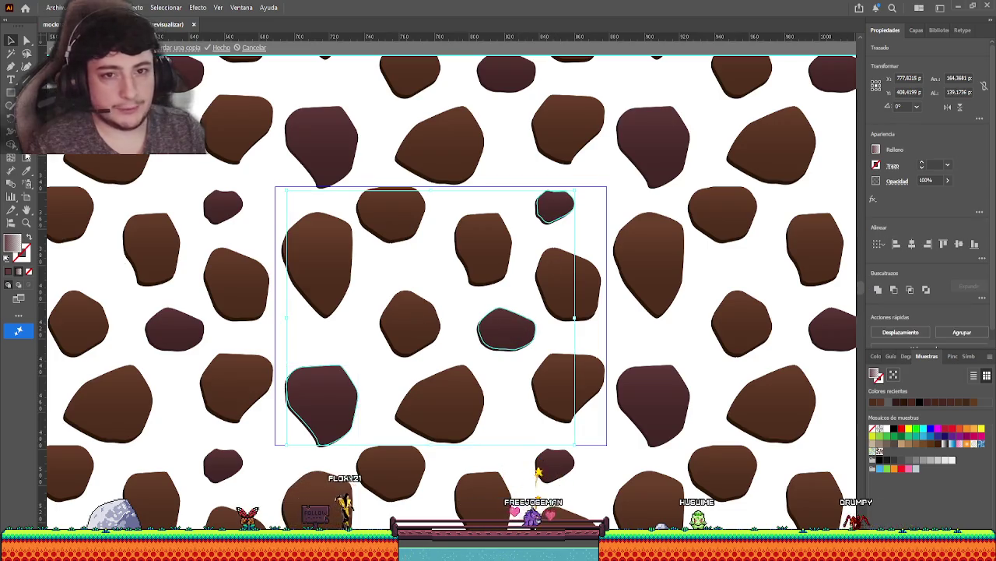
click(23, 222)
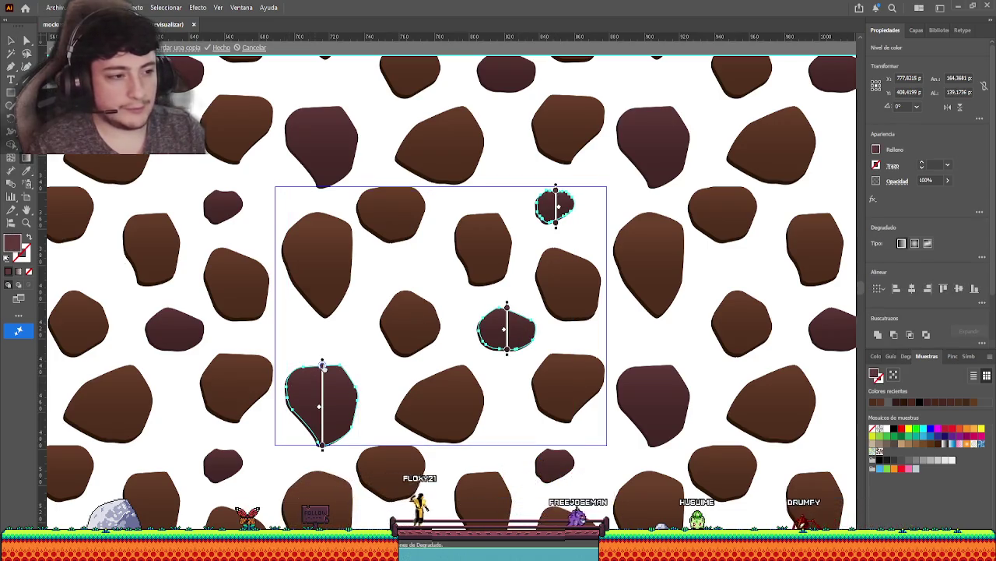
Set the bottom-left and middle dark stones to 60% opacity.
key(v)
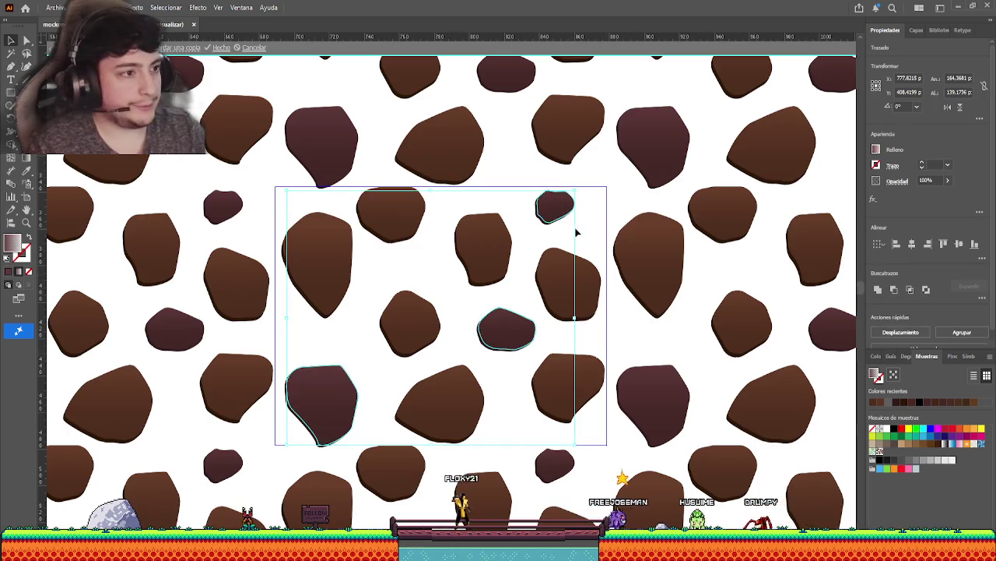
click(628, 207)
click(320, 401)
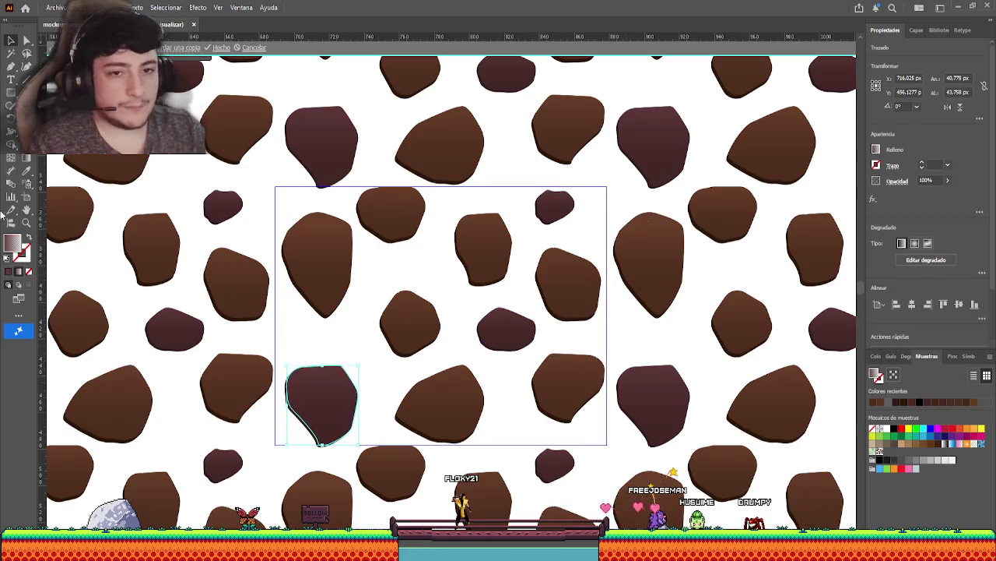
click(26, 158)
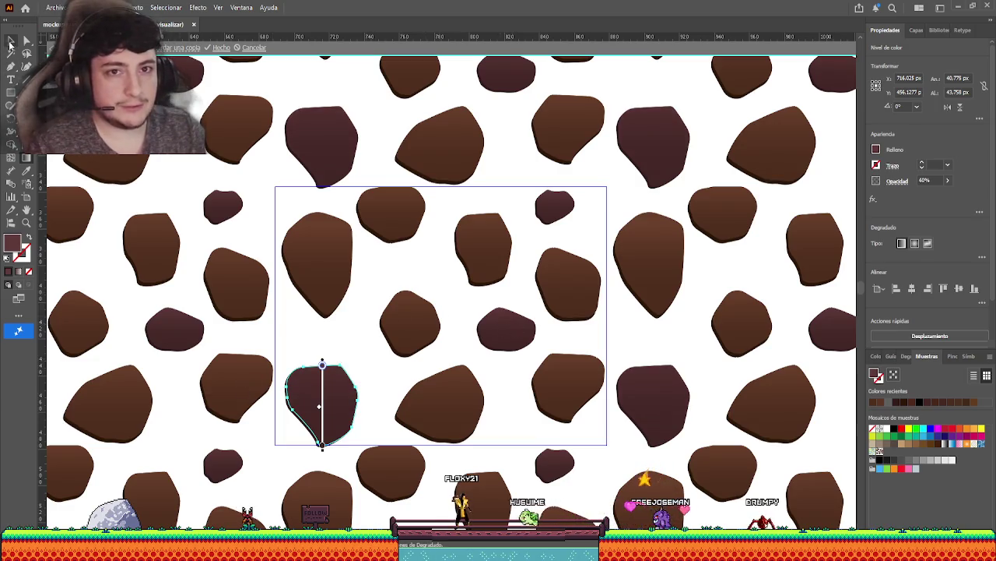
key(v)
click(507, 329)
key(g)
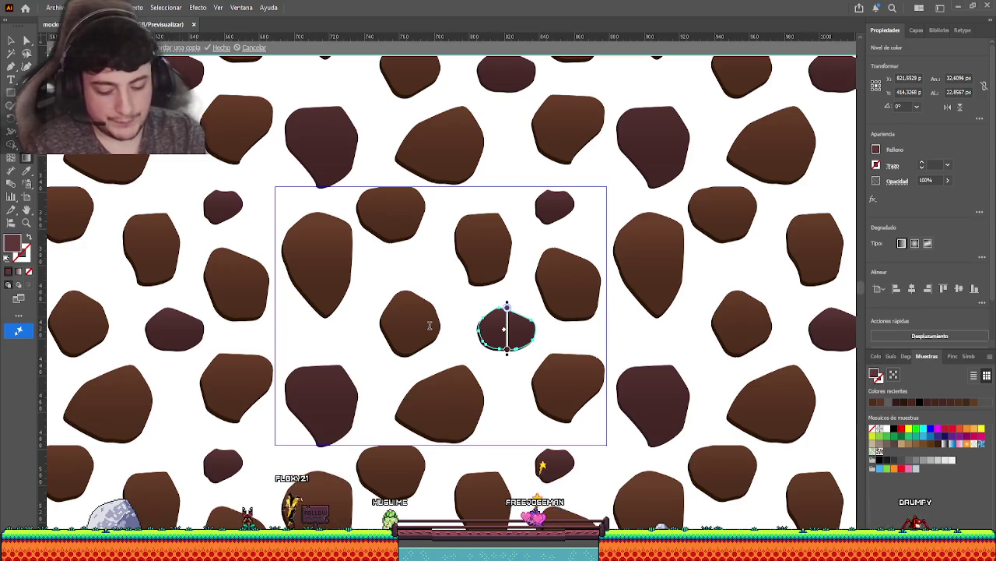
key(6)
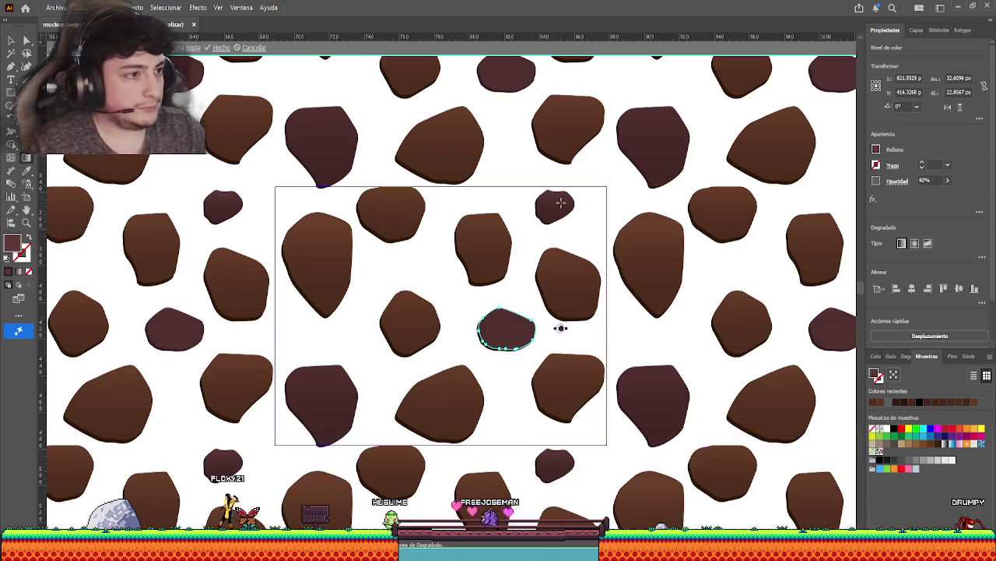
Adjust the small top-right stone's gradient and exit pattern editing.
click(561, 204)
click(11, 40)
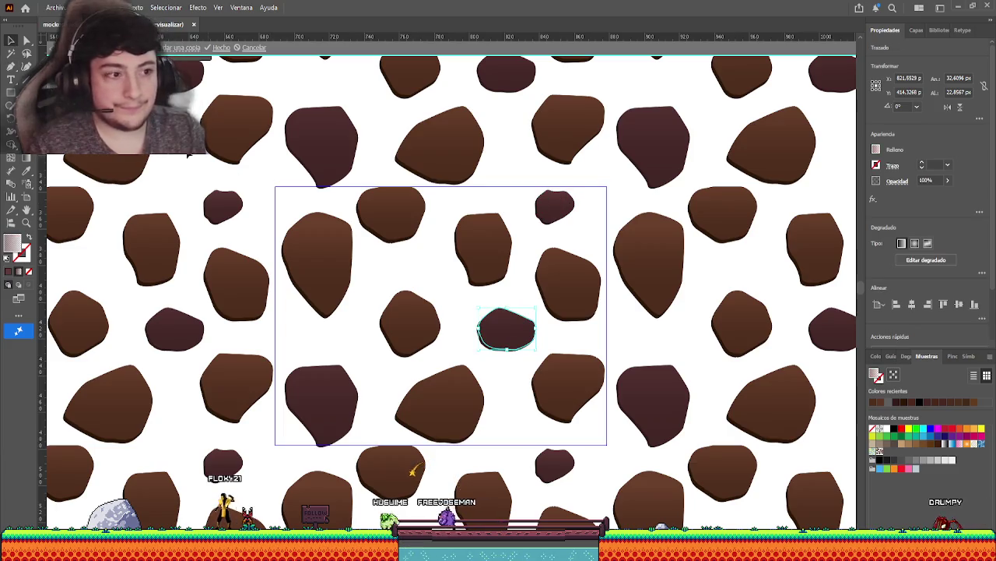
click(12, 158)
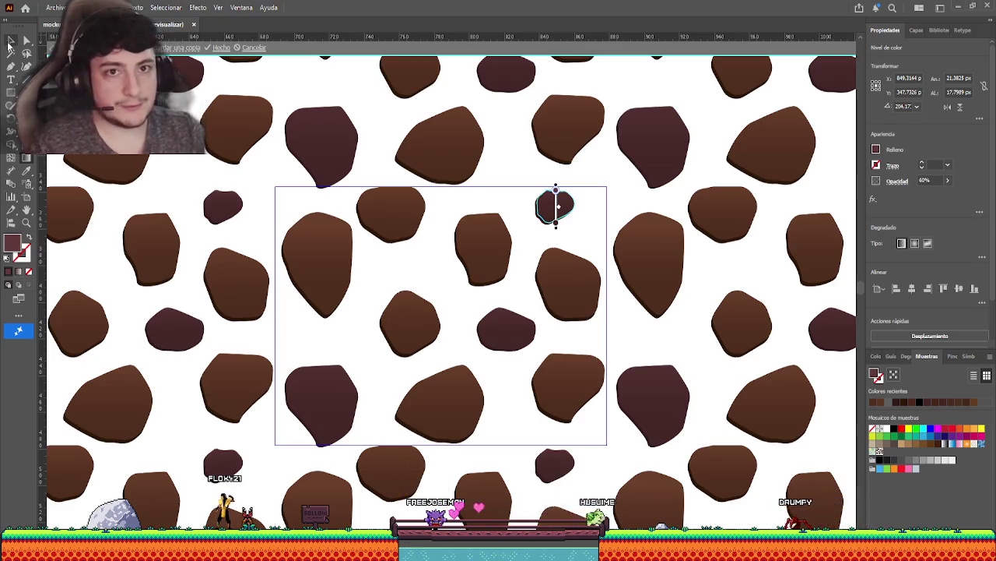
key(Escape)
Zoom and pan around the artboard to inspect the finished cobblestone fill.
scroll(402, 315, down, 2)
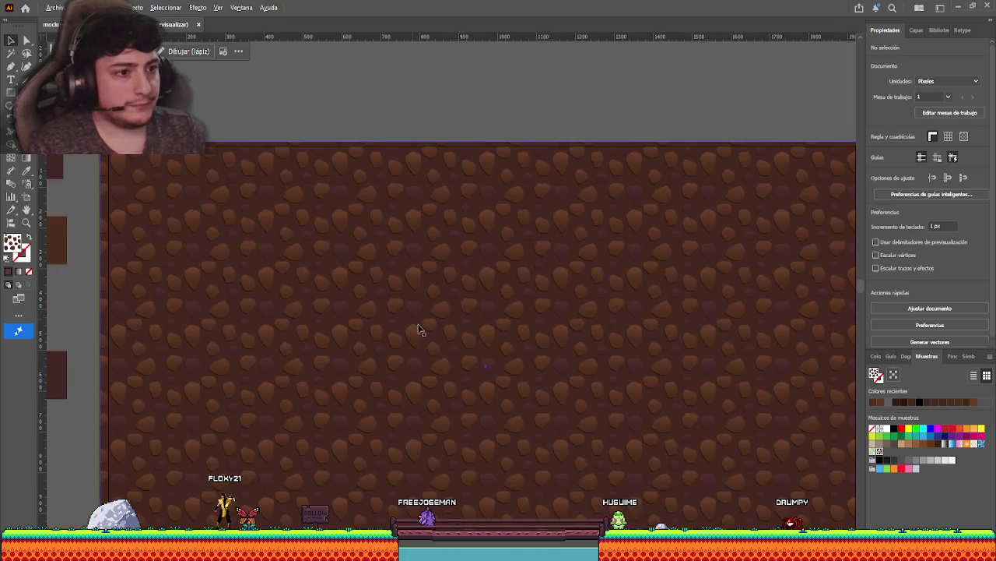
scroll(416, 329, down, 1)
scroll(391, 244, down, 1)
scroll(400, 244, down, 2)
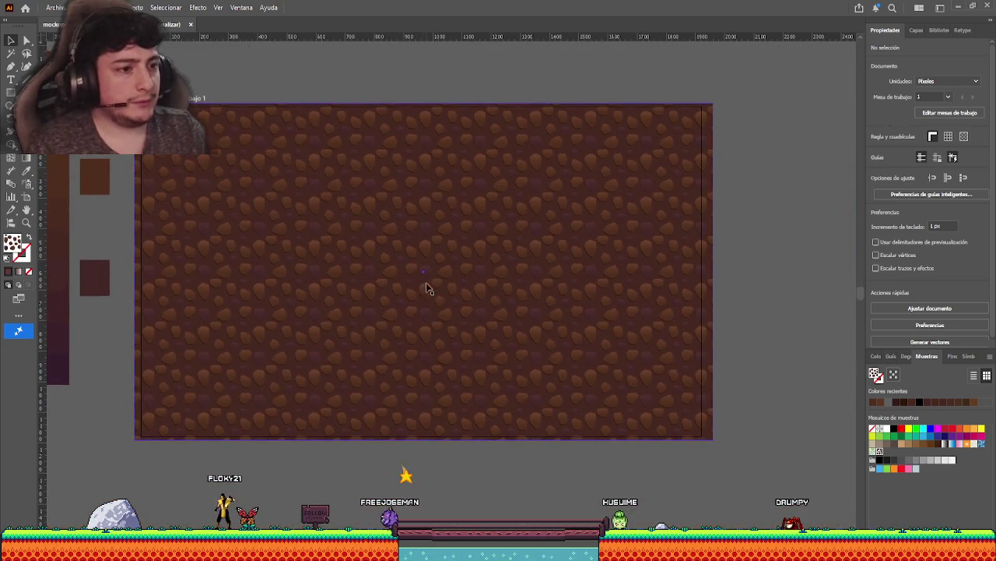
scroll(429, 285, up, 2)
scroll(433, 259, up, 2)
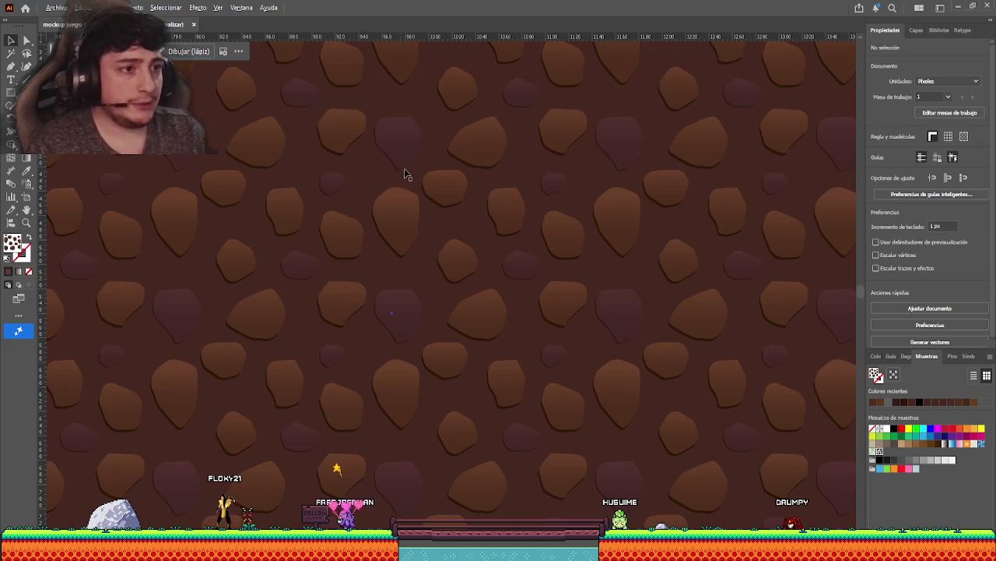
scroll(404, 173, down, 2)
scroll(407, 194, down, 2)
scroll(418, 207, up, 1)
scroll(474, 265, down, 1)
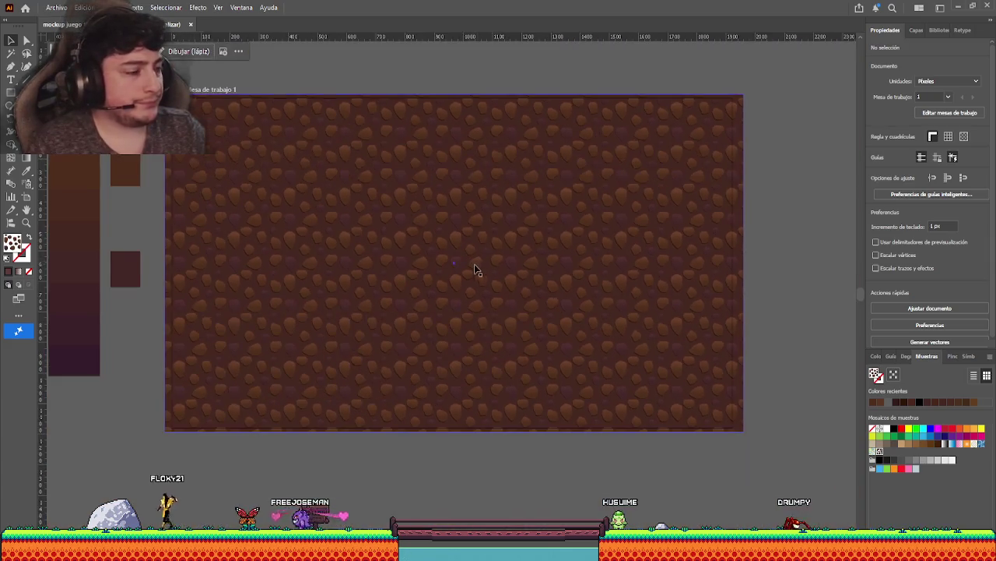
drag(474, 265, 454, 269)
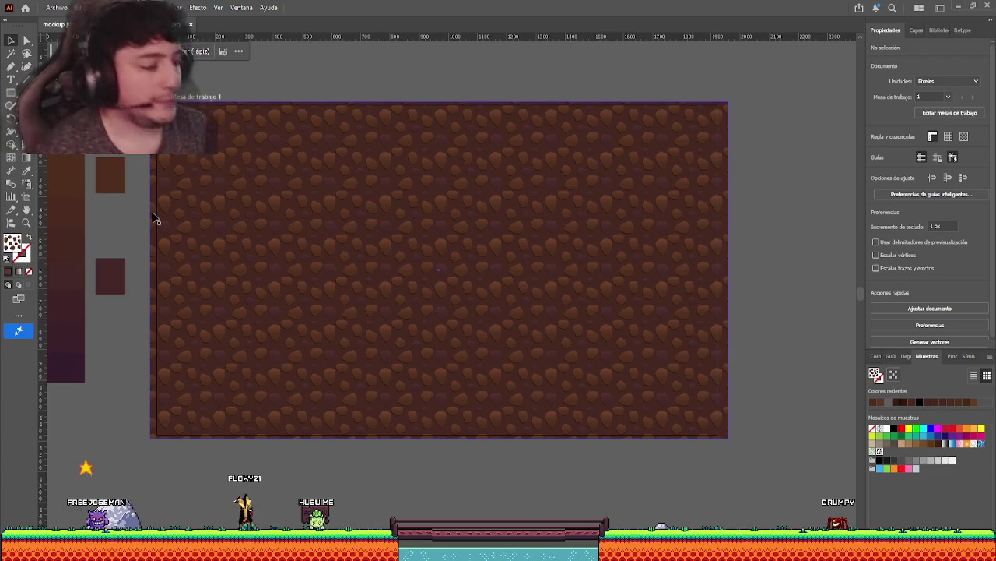
drag(172, 460, 151, 460)
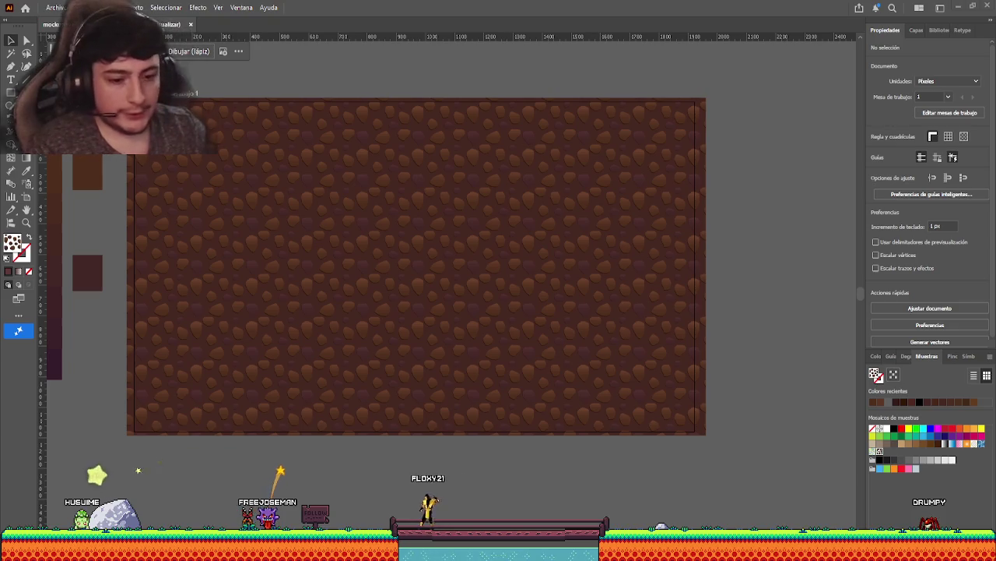
Open the Capas panel listing Capa 5, tierra, topo, taladro-plug and extras.
scroll(99, 194, left, 3)
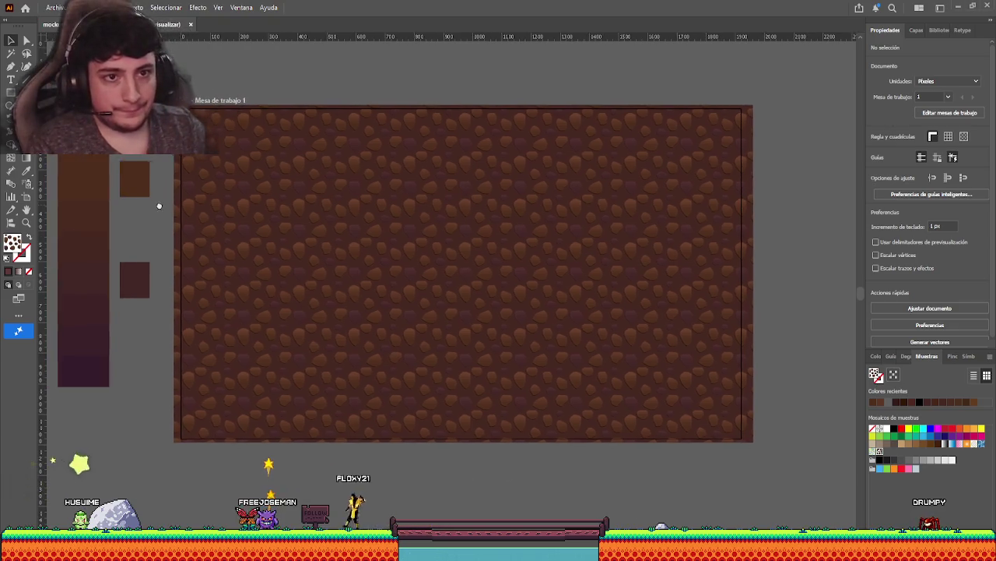
scroll(303, 86, up, 1)
click(917, 31)
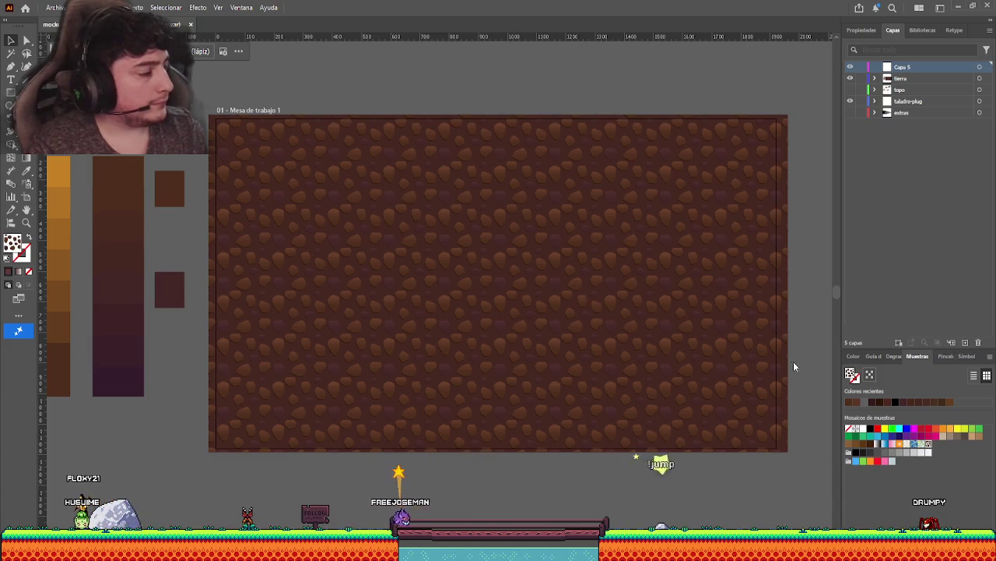
Add an extra Capa 6 layer, then delete it again.
click(936, 341)
double_click(903, 67)
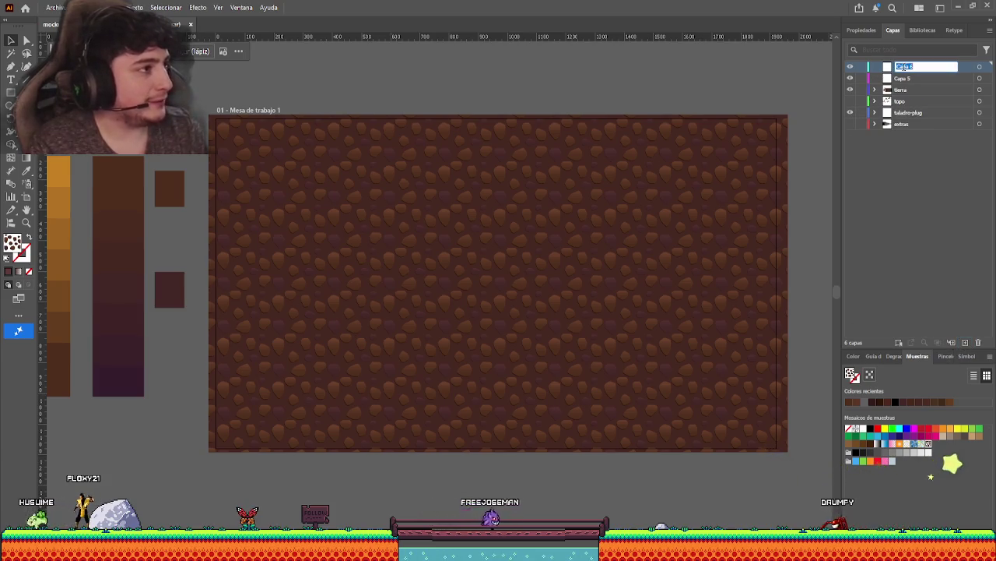
key(Return)
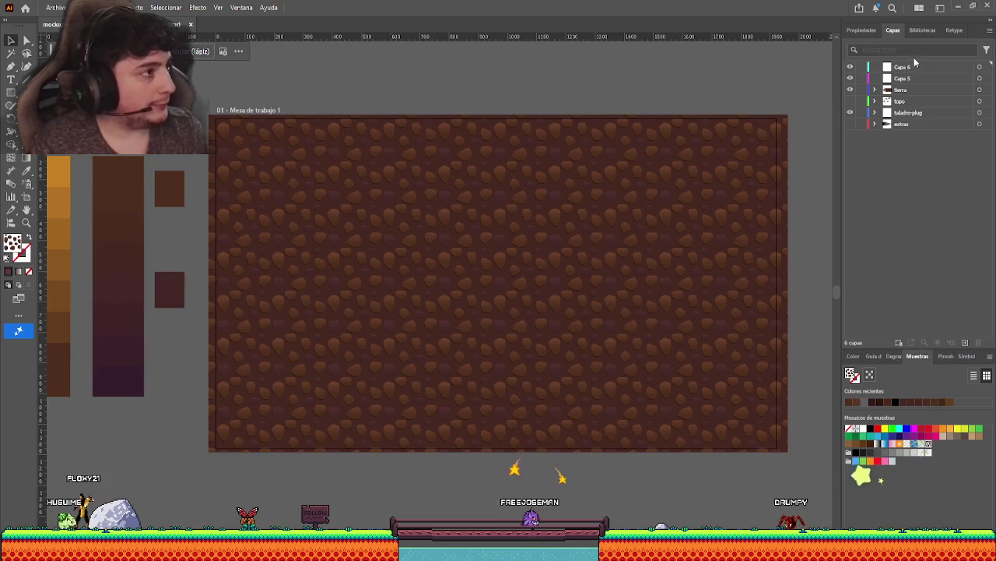
key(Delete)
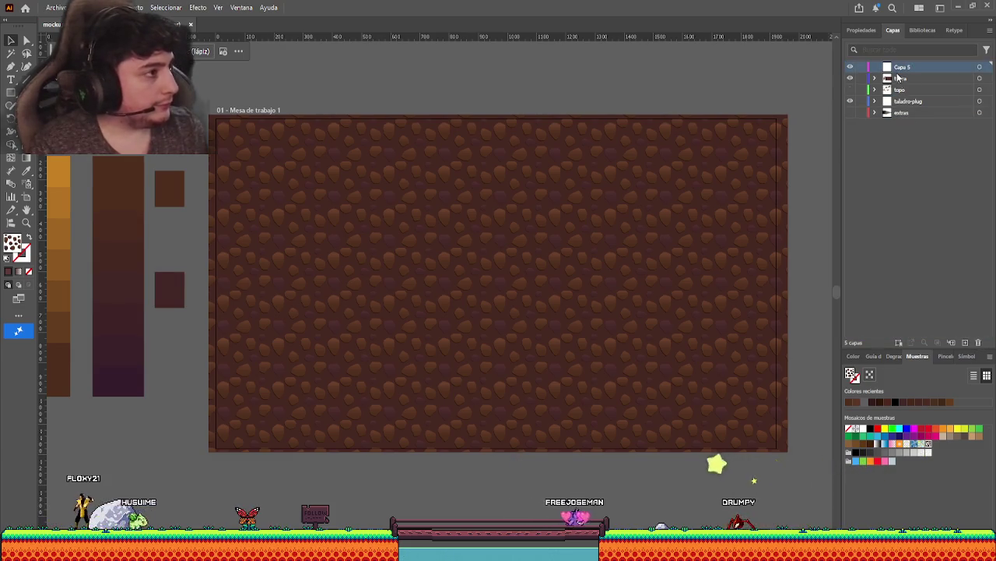
Rename the Capa 5 layer to 'tierra sides' and select the tierra layer.
double_click(903, 68)
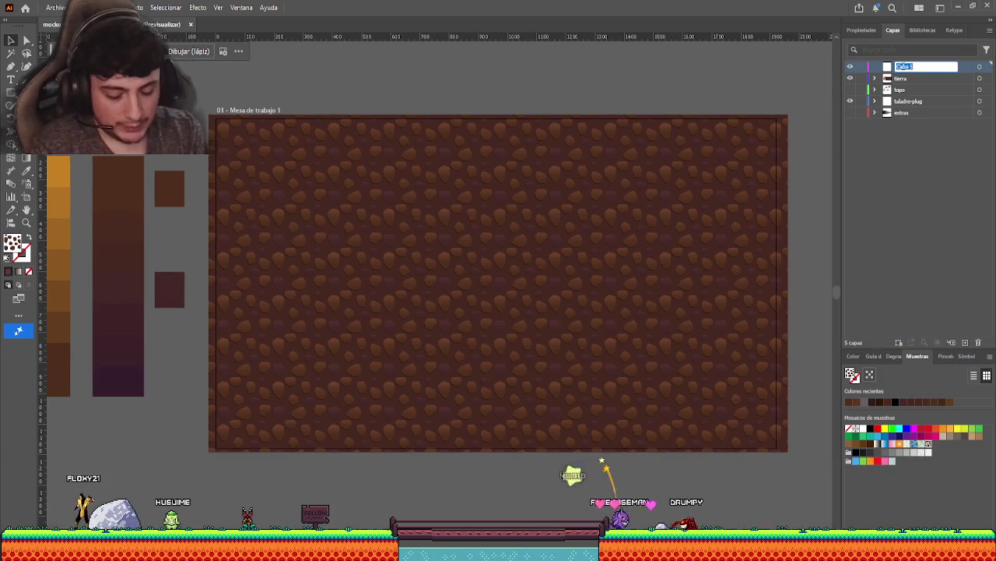
text(cor)
key(BackSpace)
key(BackSpace)
key(BackSpace)
text(cue)
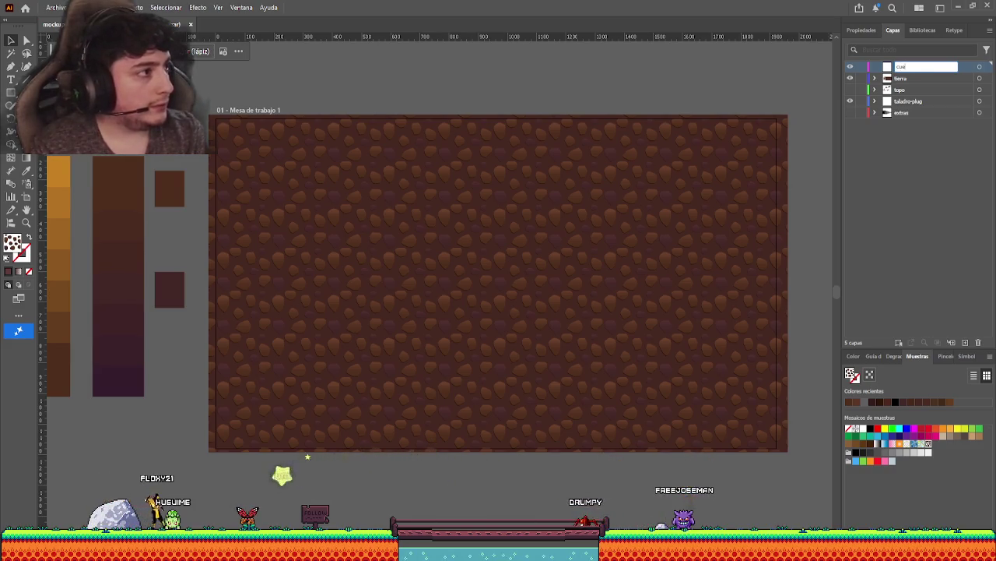
text(va side)
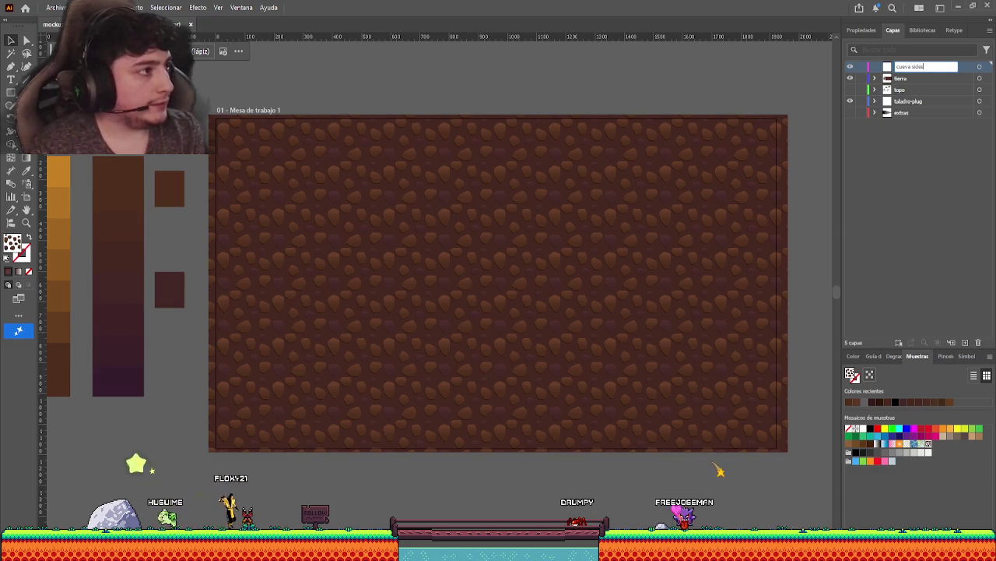
key(Return)
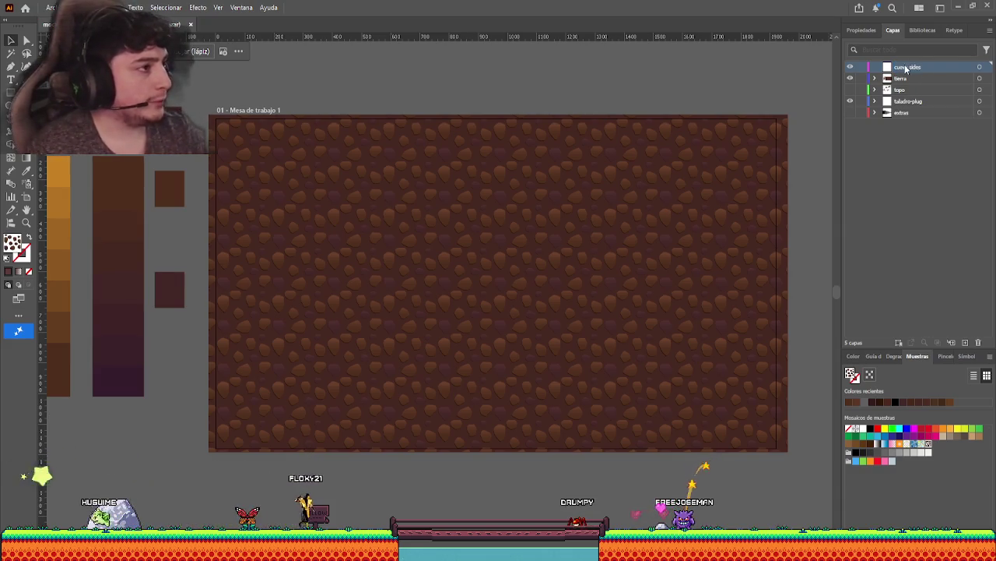
double_click(906, 67)
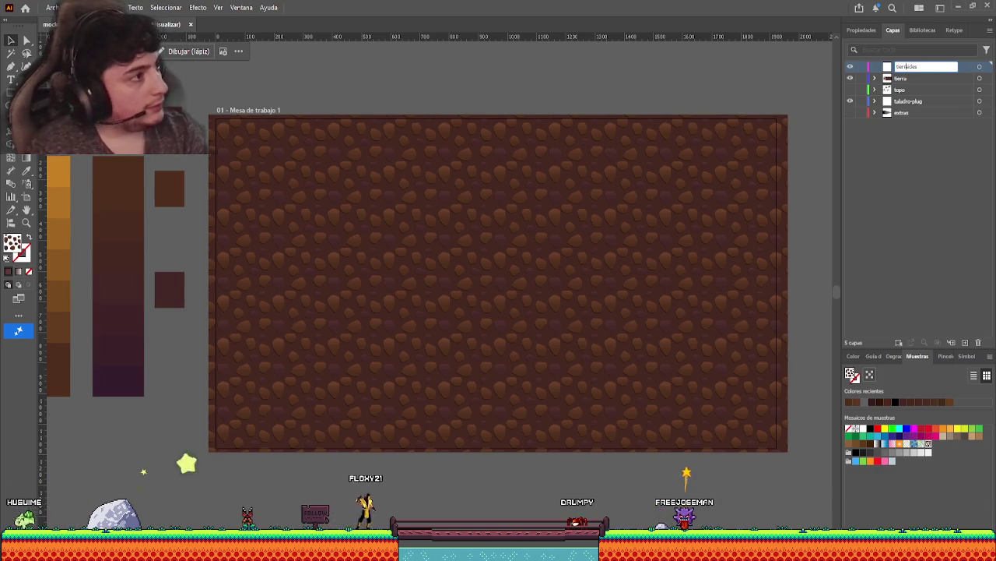
key(Return)
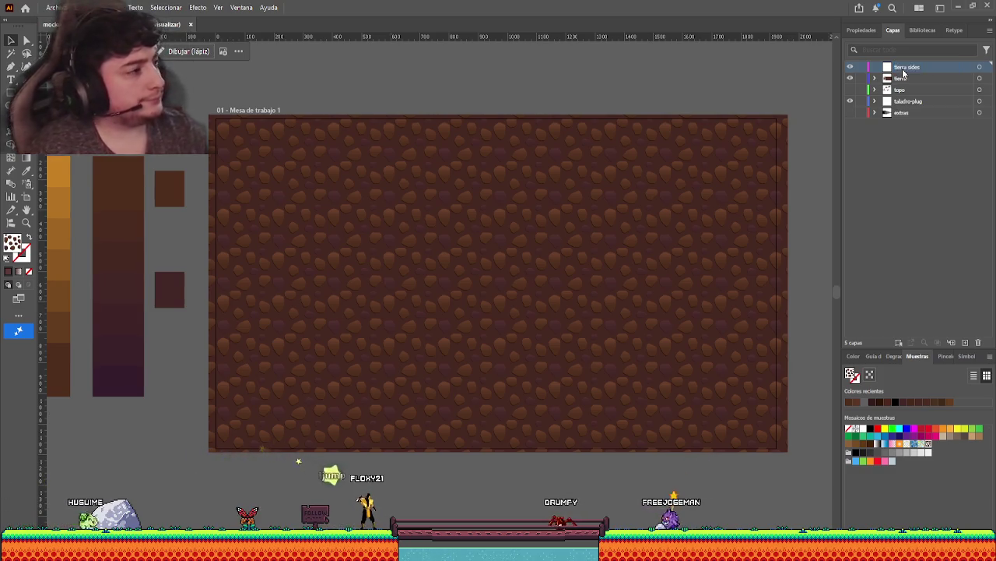
click(899, 78)
Paste a copy of the brown cobblestone tile into tierra sides and narrow it into a strip.
scroll(474, 221, down, 2)
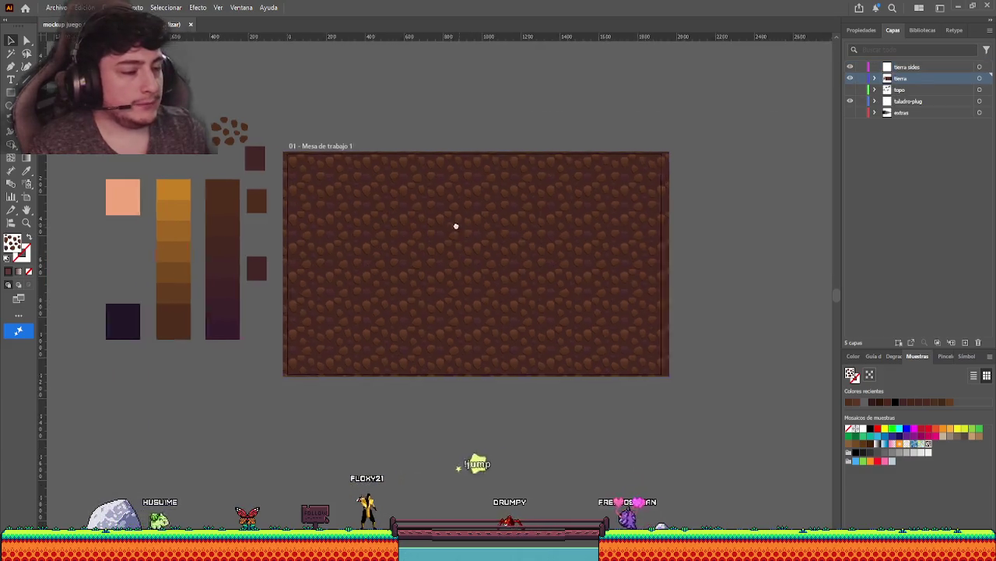
click(400, 230)
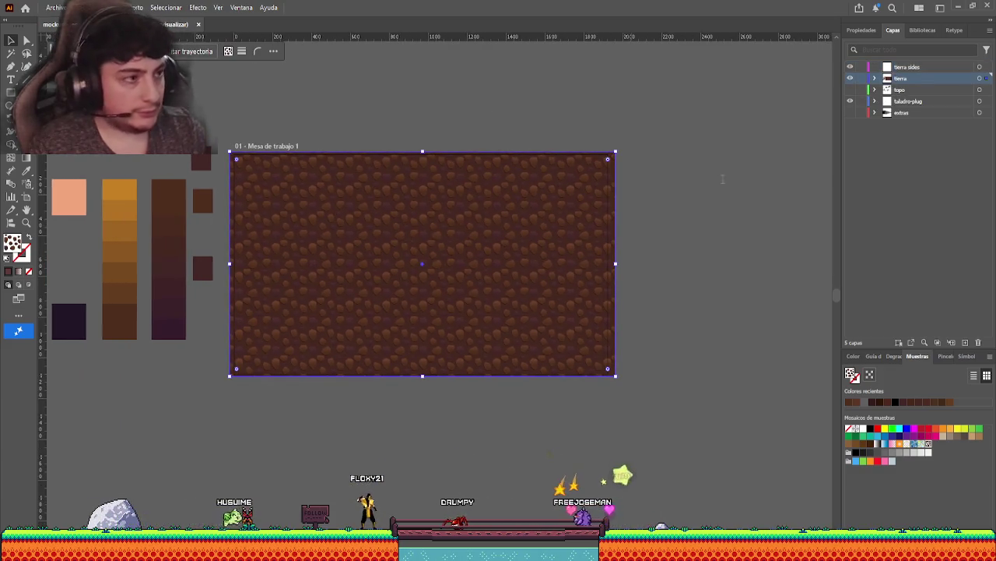
click(606, 408)
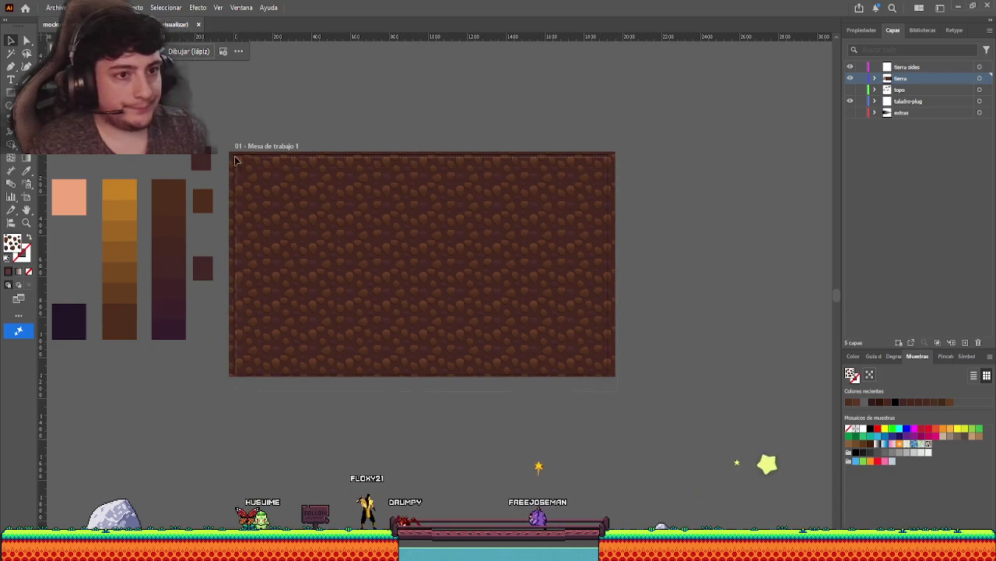
drag(606, 407, 226, 138)
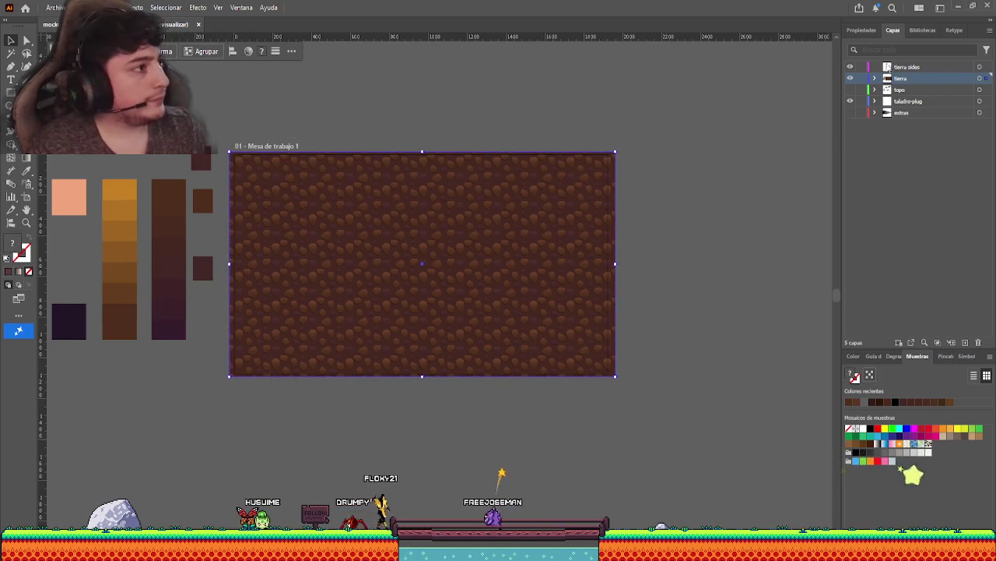
click(907, 67)
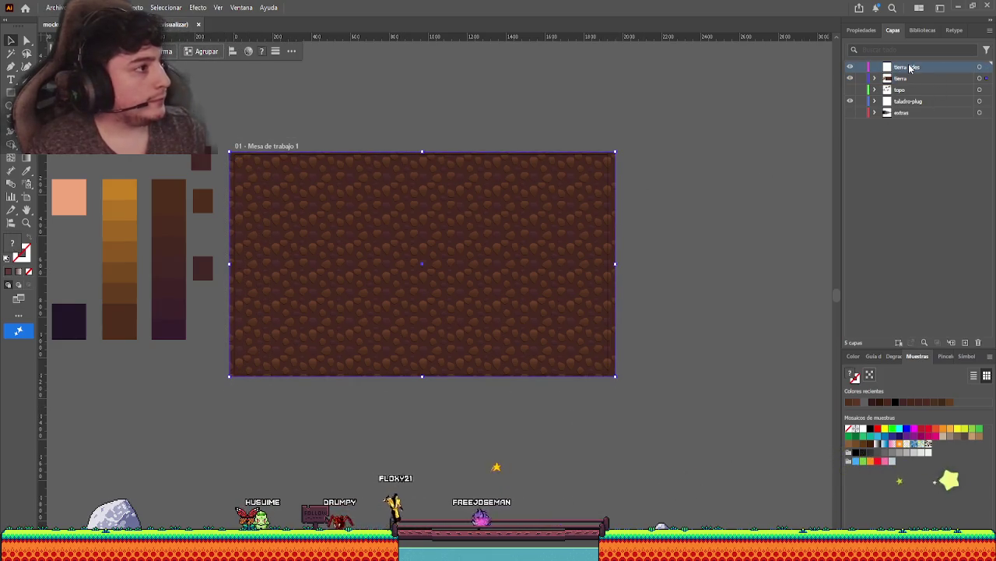
click(850, 78)
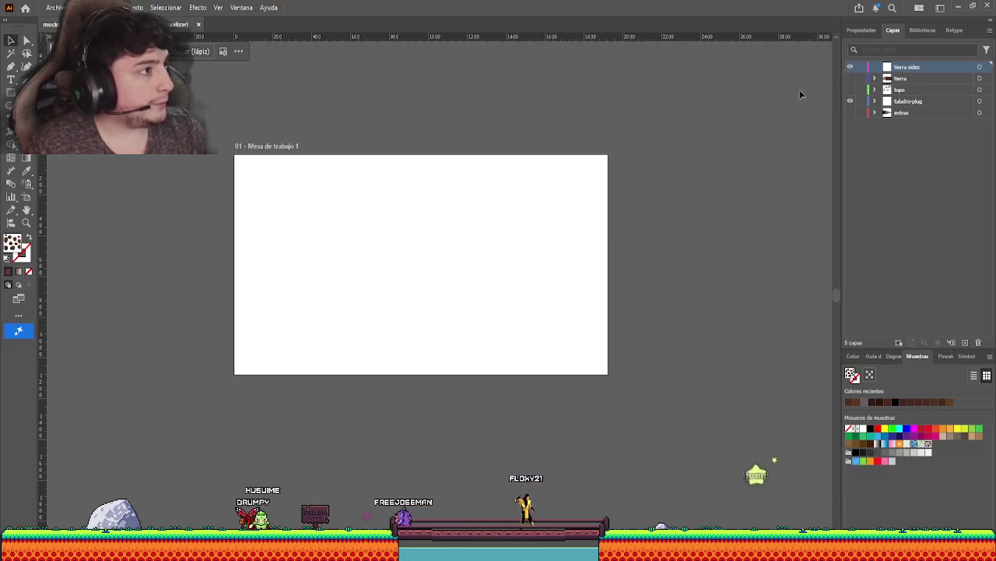
key(ctrl+f)
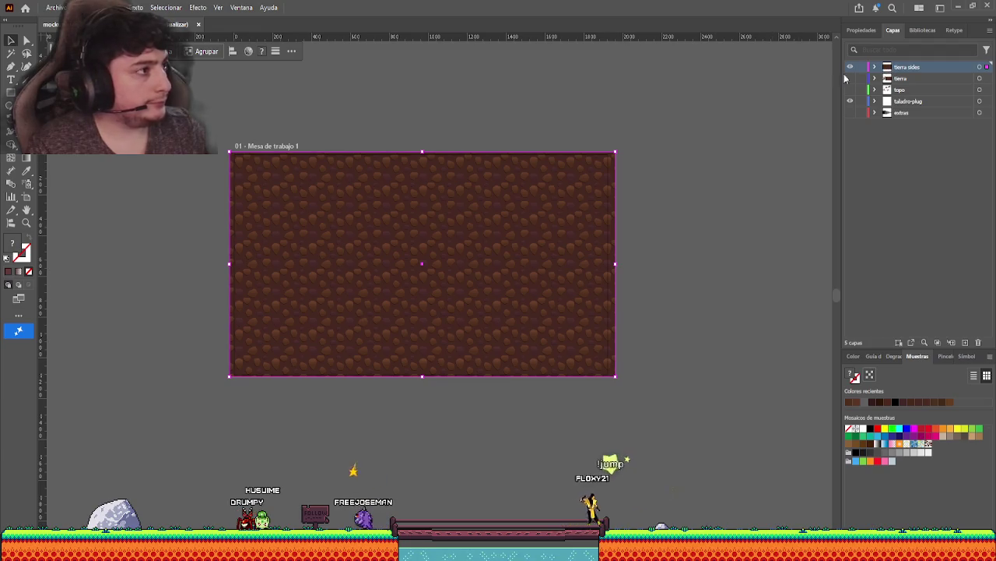
click(428, 222)
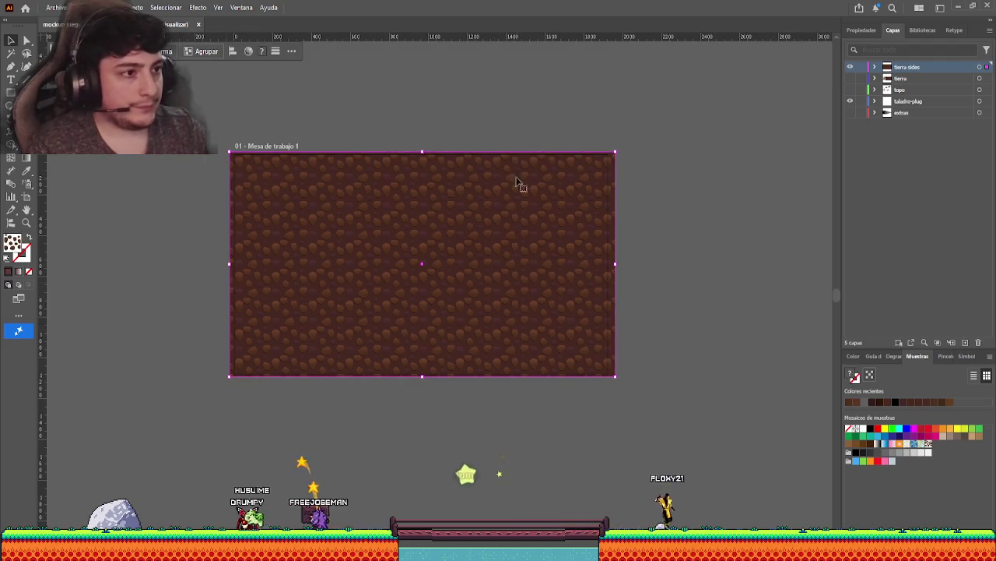
drag(615, 263, 225, 282)
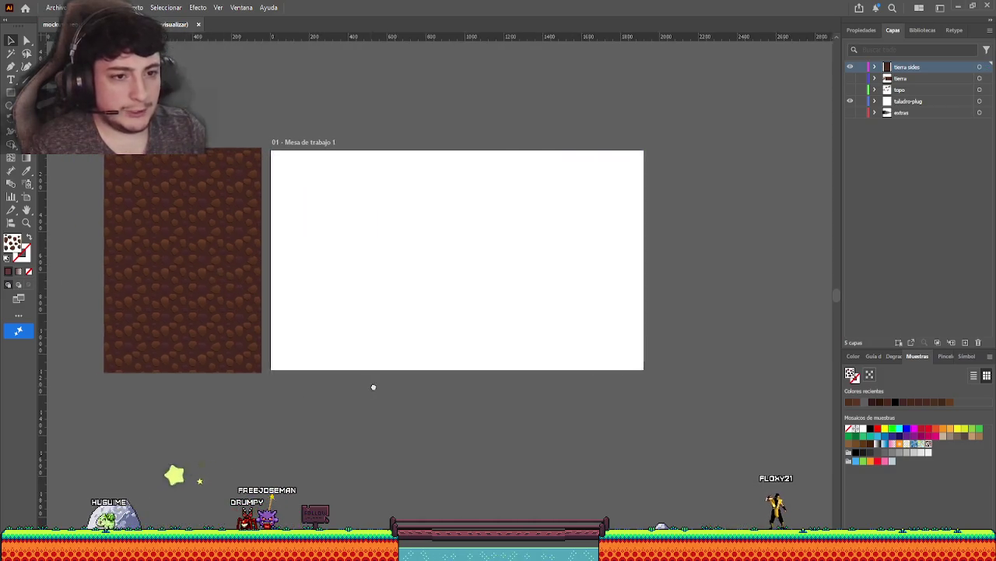
Draw a tall rectangle filled with the brown pebble pattern on the artboard.
scroll(358, 299, up, 3)
scroll(358, 299, up, 2)
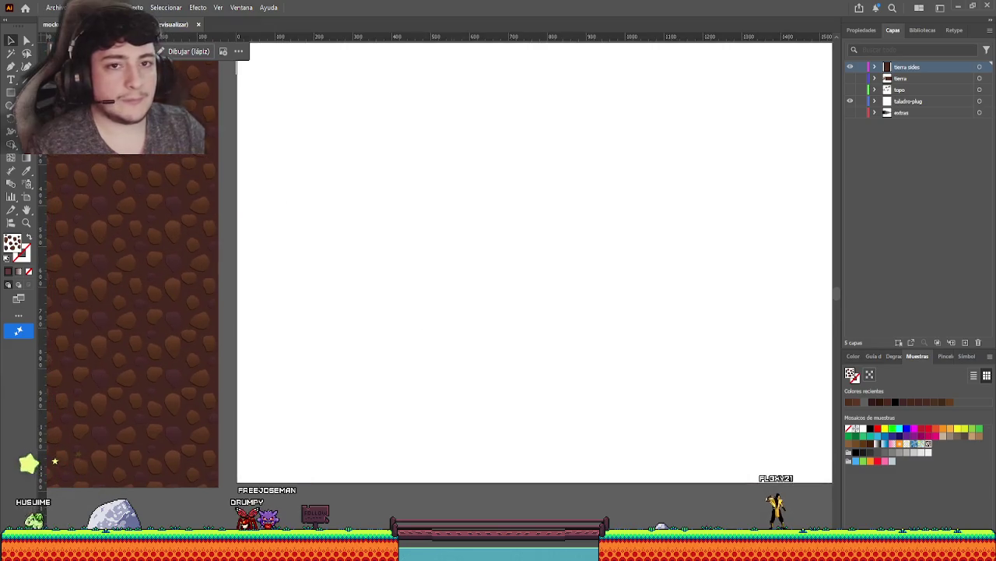
click(94, 234)
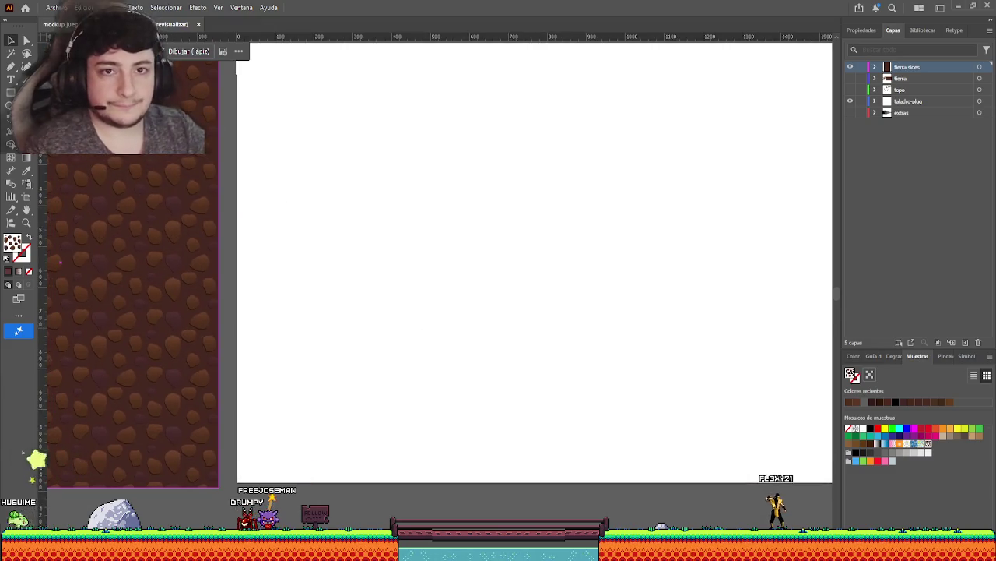
click(11, 93)
drag(290, 92, 340, 268)
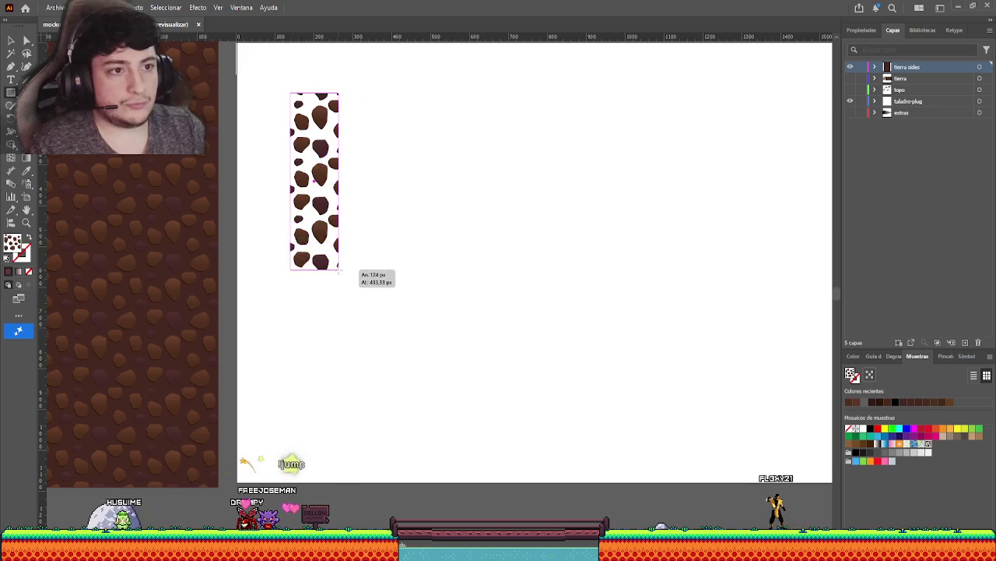
Redraw the tall rectangle with a solid brown fill and nudge it slightly right.
key(ctrl+z)
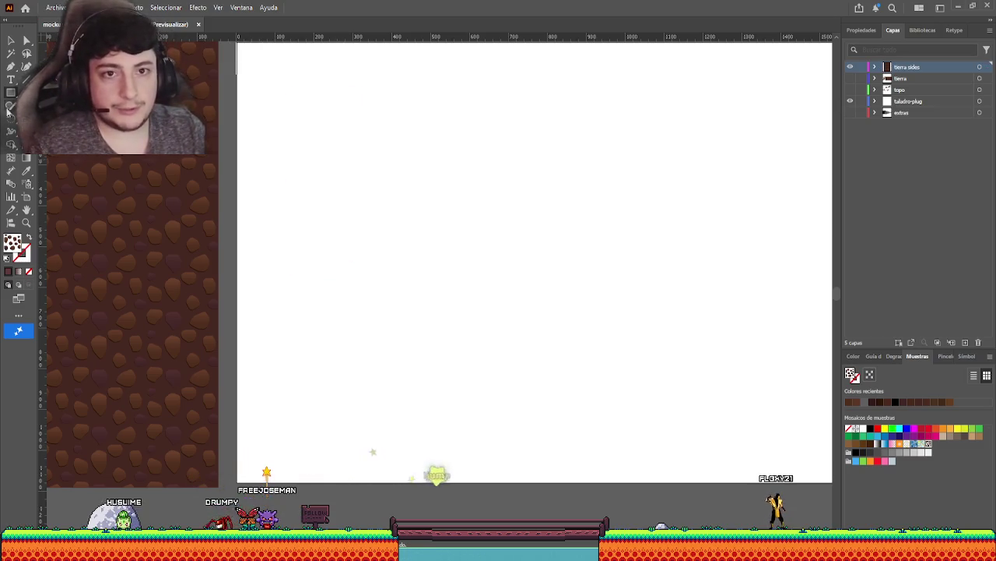
drag(292, 116, 353, 251)
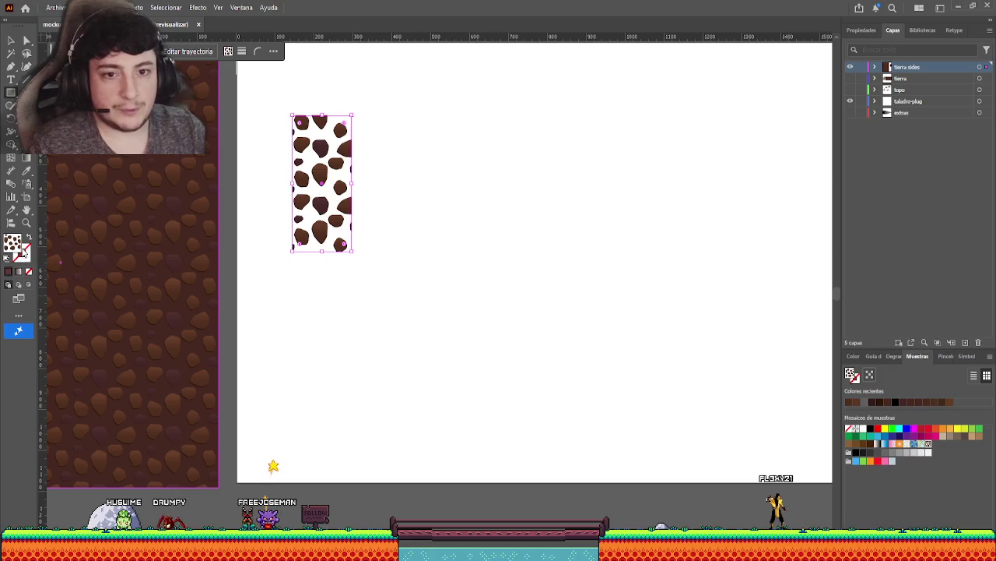
click(16, 273)
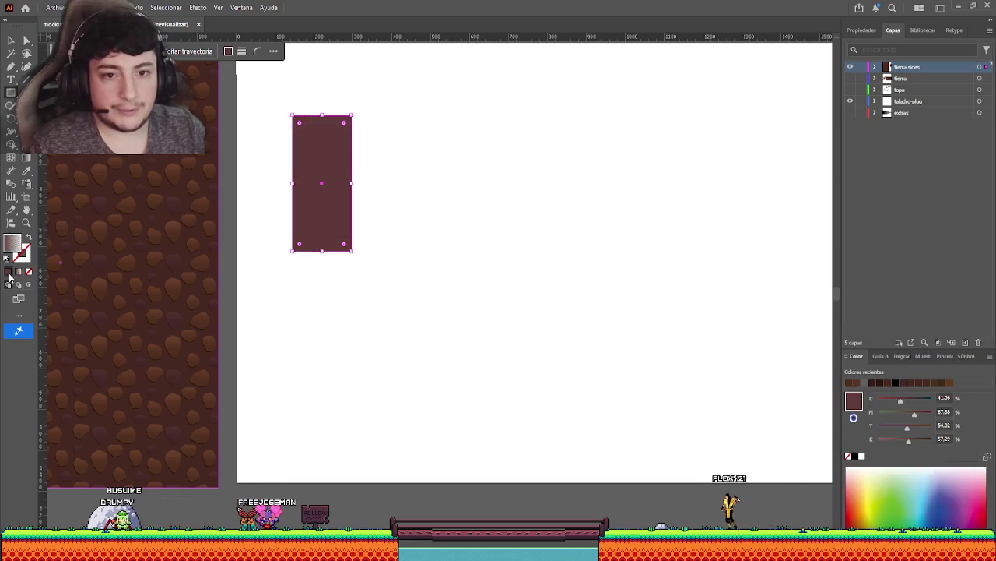
key(v)
drag(331, 201, 355, 199)
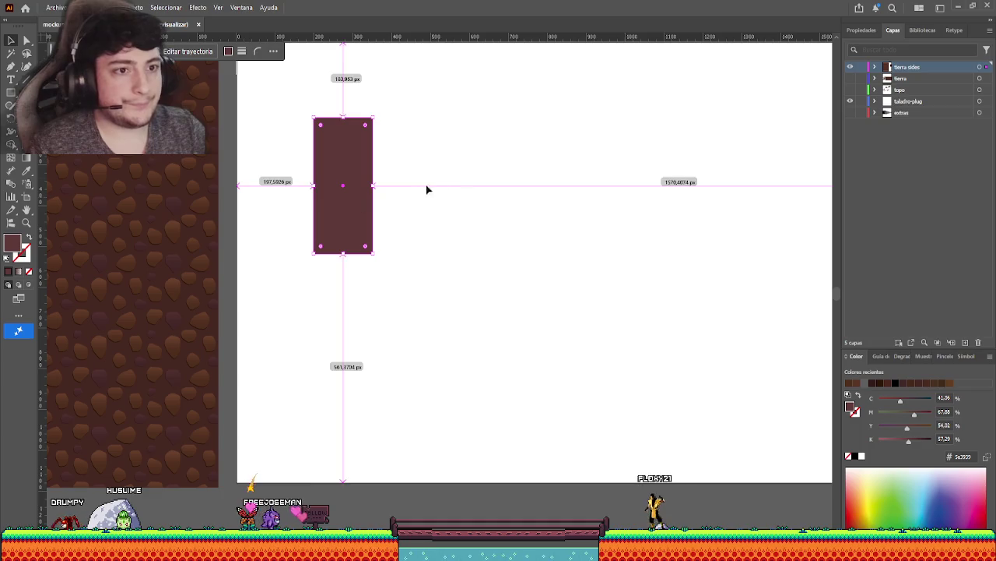
key(ctrl+minus)
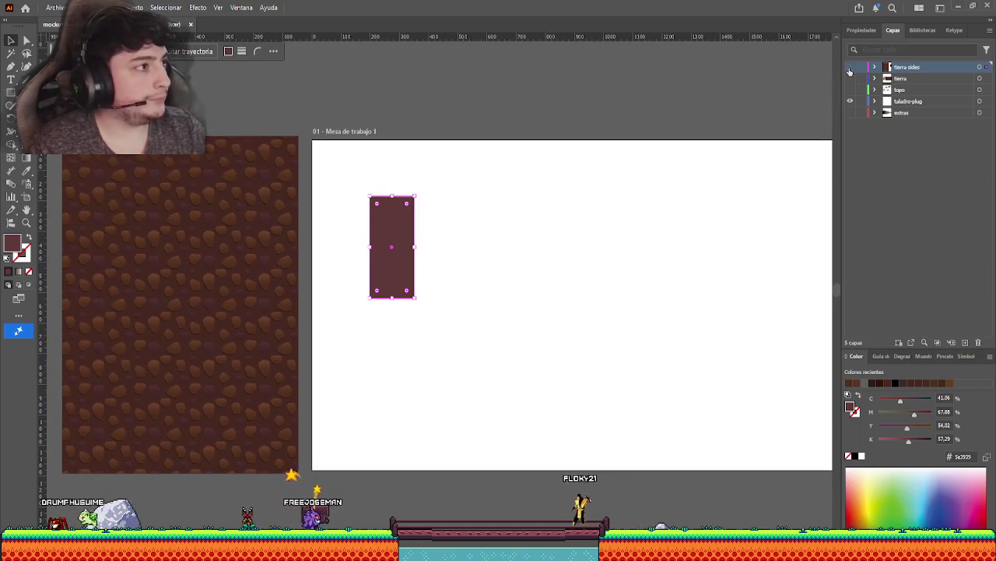
Show the tierra layer and select all its colour swatches and squares.
click(850, 67)
click(850, 78)
drag(113, 258, 298, 224)
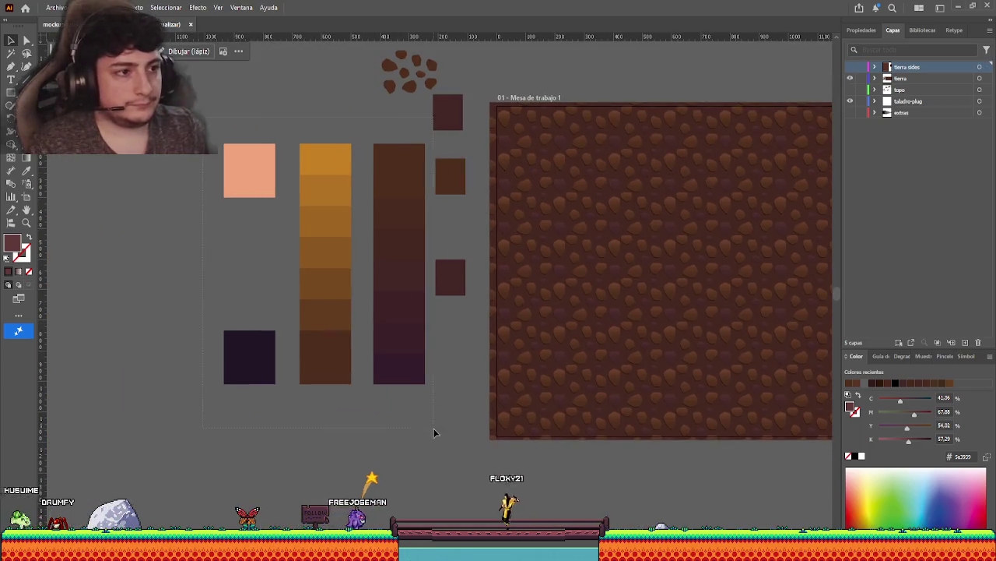
key(ctrl+a)
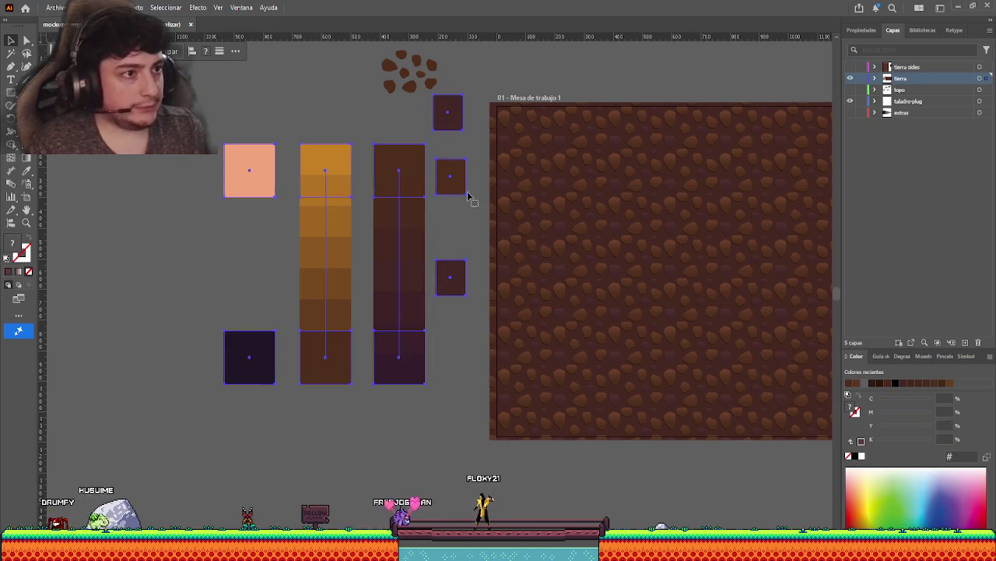
click(470, 198)
mouse_move(447, 280)
mouse_down()
mouse_move(462, 280)
mouse_move(469, 238)
mouse_up()
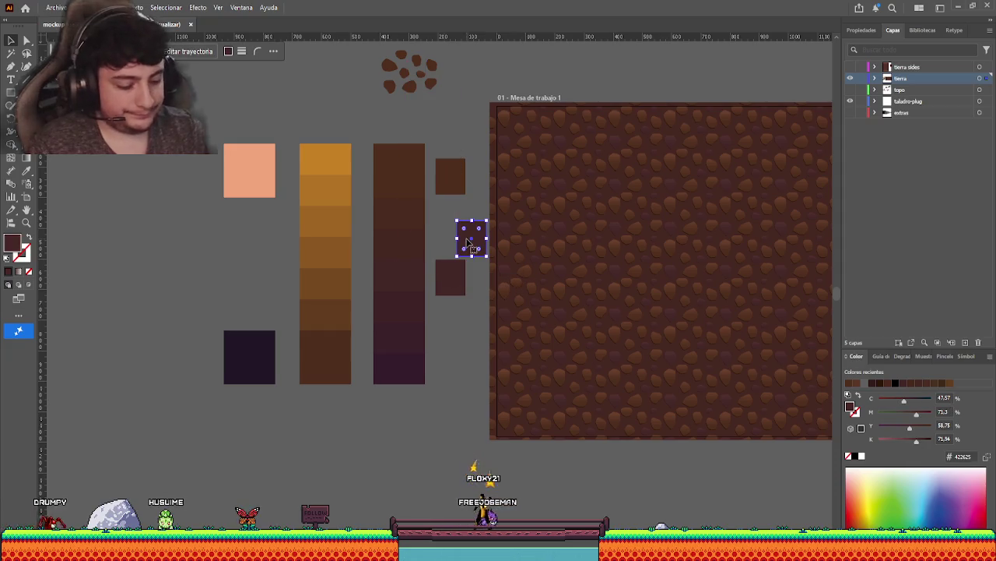
key(Delete)
drag(460, 126, 219, 389)
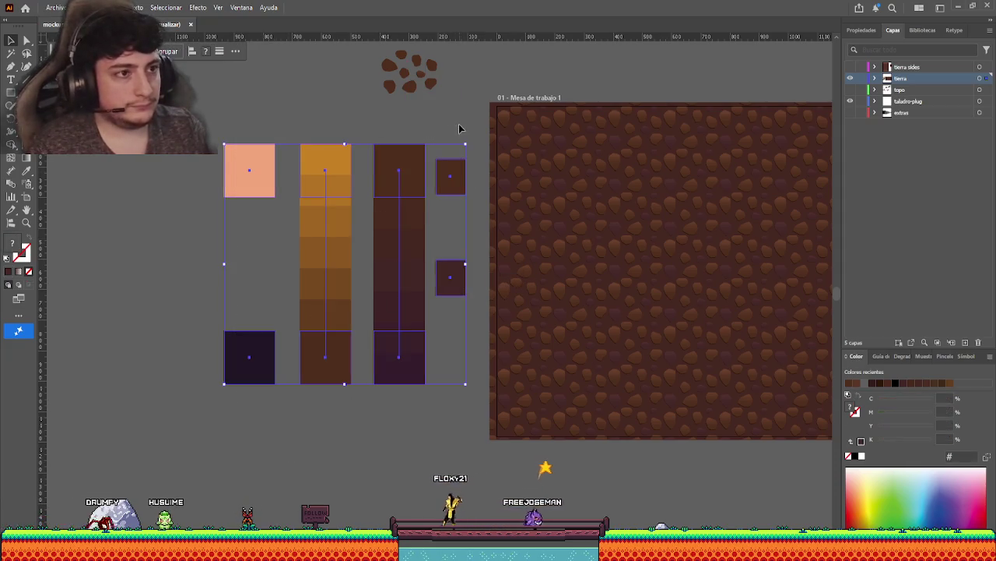
Paste the swatches into the tierra sides layer and select the pebble pattern object.
click(850, 77)
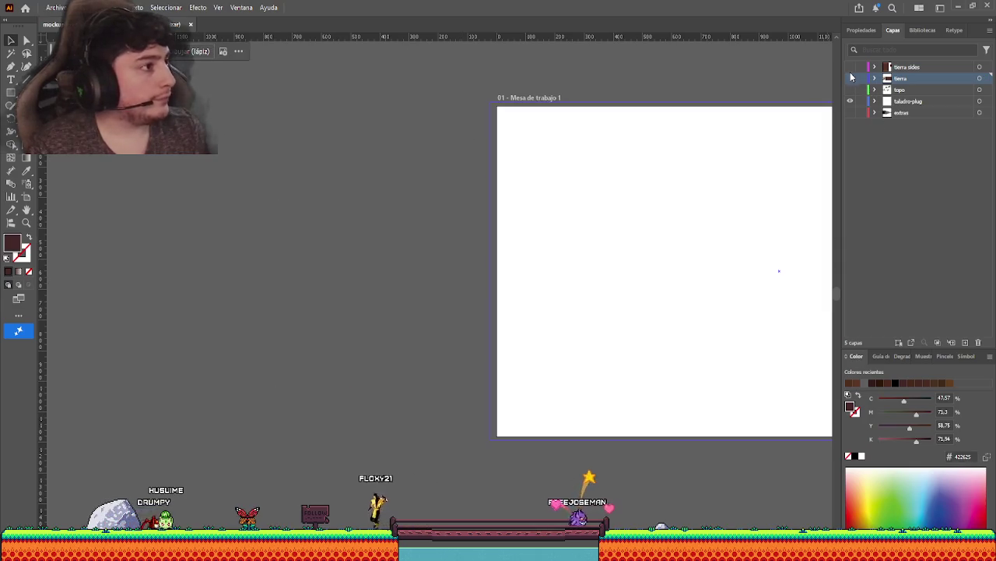
click(903, 67)
click(850, 67)
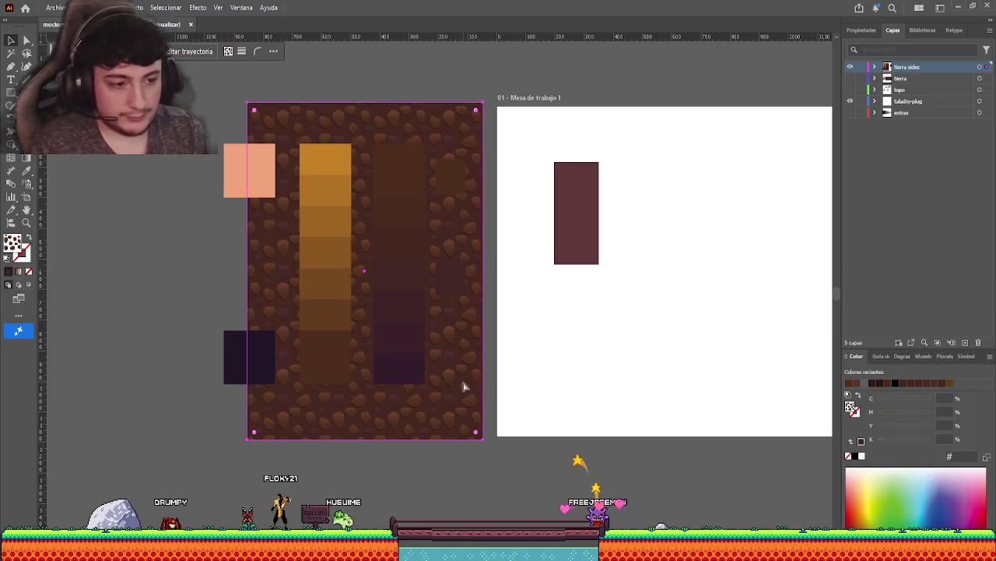
key(ctrl+z)
click(462, 458)
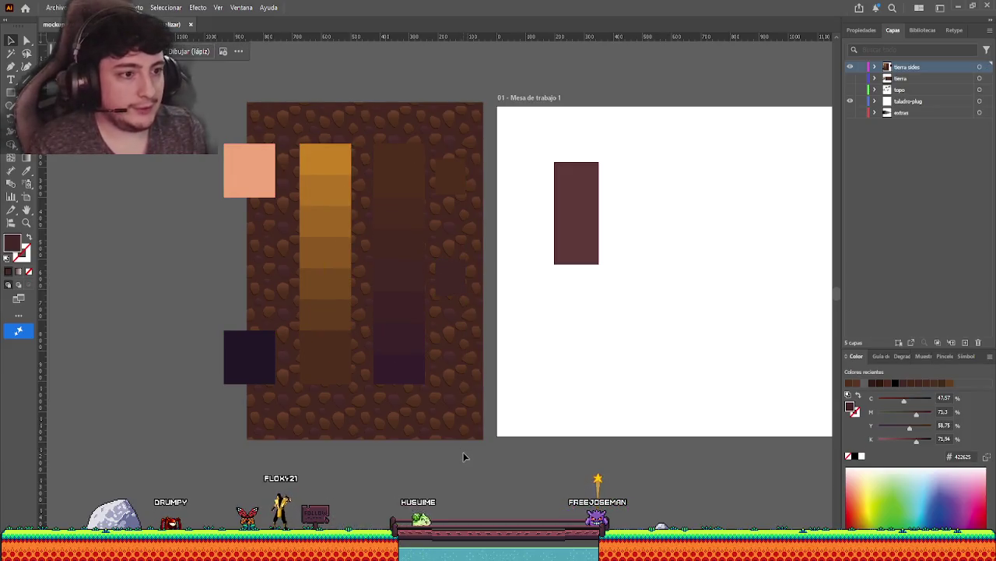
mouse_move(403, 414)
mouse_down()
mouse_move(373, 440)
mouse_move(366, 133)
mouse_up()
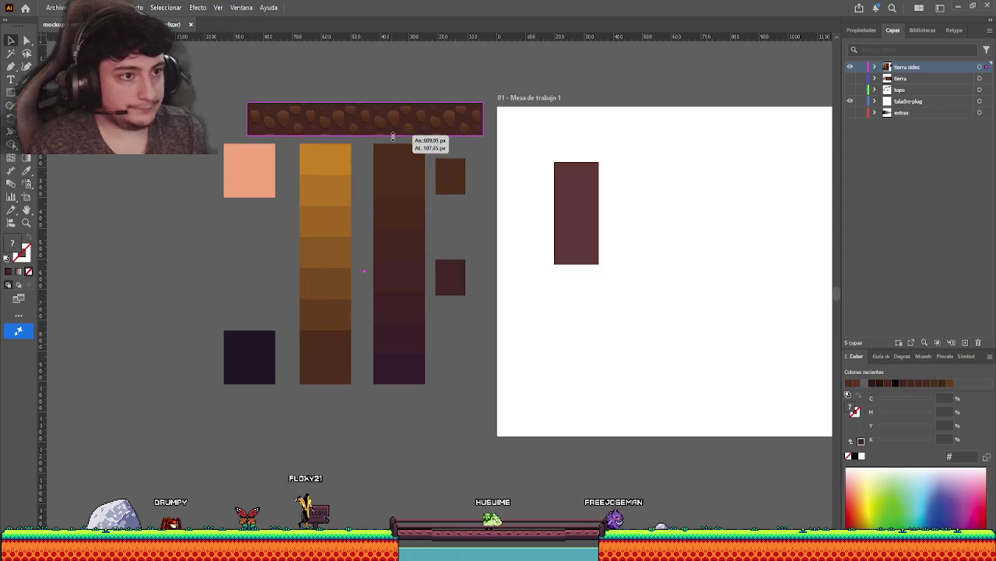
Squash the pebble pattern into a thin strip and move it up above the dark bar.
click(458, 428)
drag(466, 366, 345, 381)
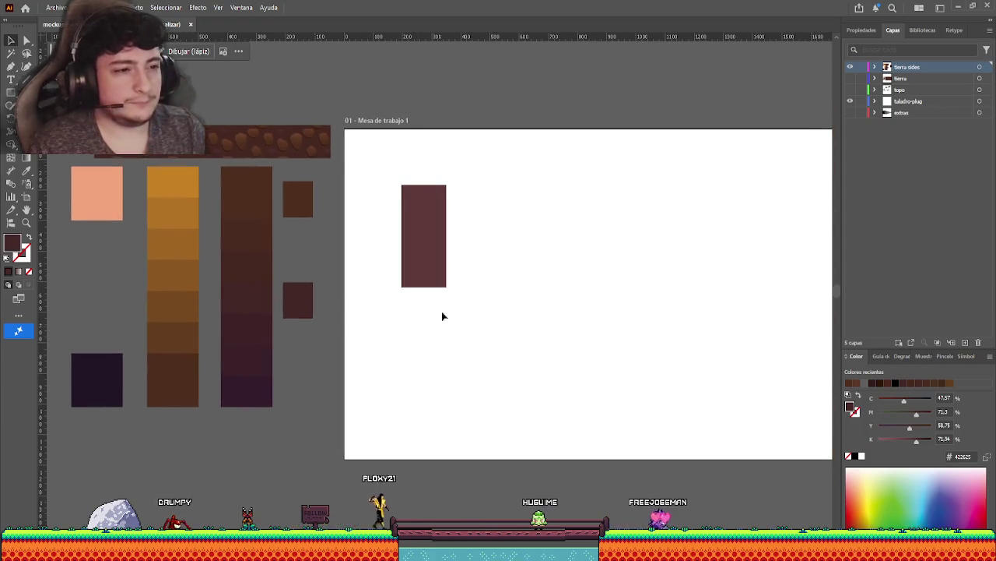
scroll(447, 295, up, 3)
drag(447, 294, 664, 351)
drag(519, 278, 405, 244)
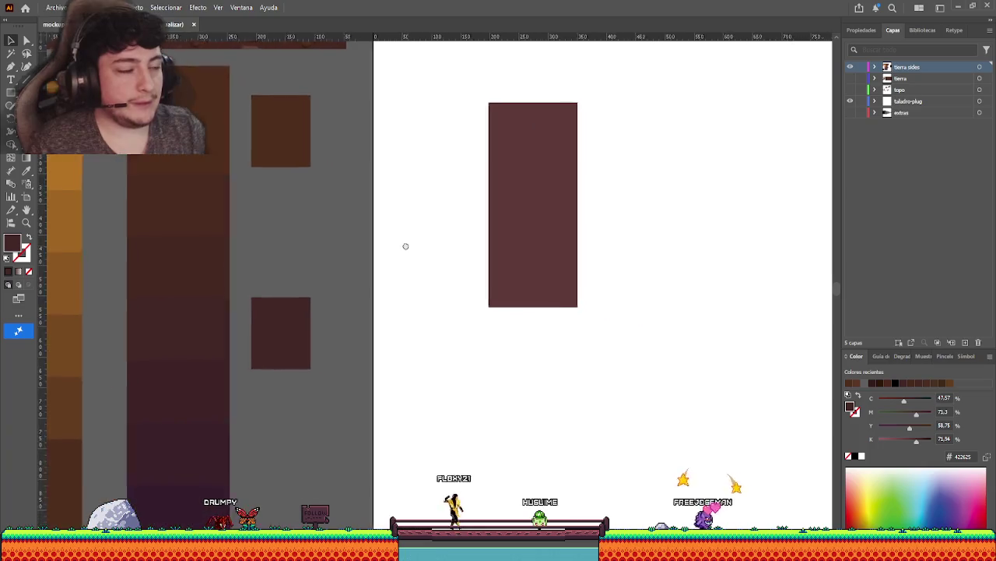
drag(428, 171, 450, 231)
scroll(437, 252, up, 2)
scroll(437, 252, down, 2)
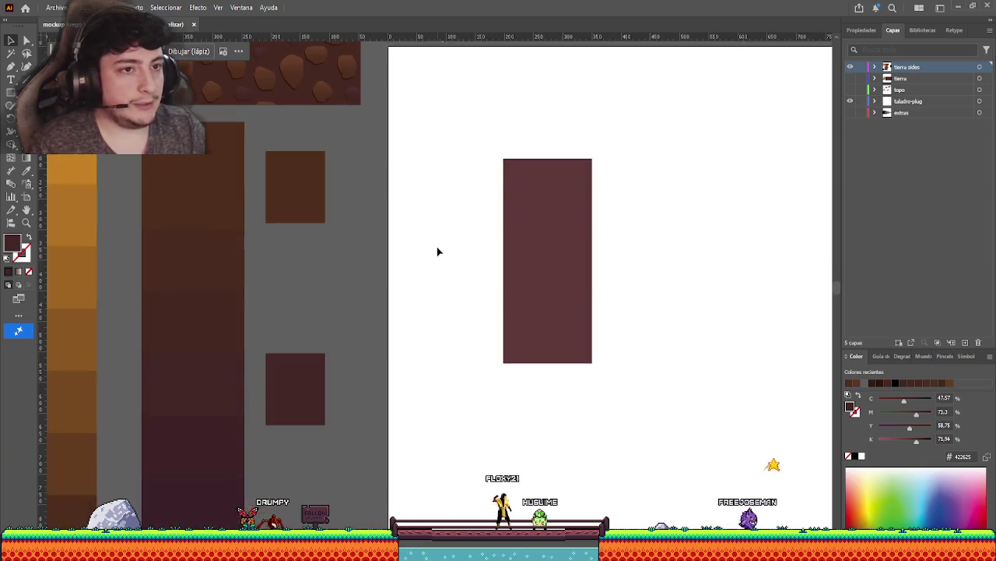
scroll(446, 235, down, 2)
drag(428, 210, 428, 148)
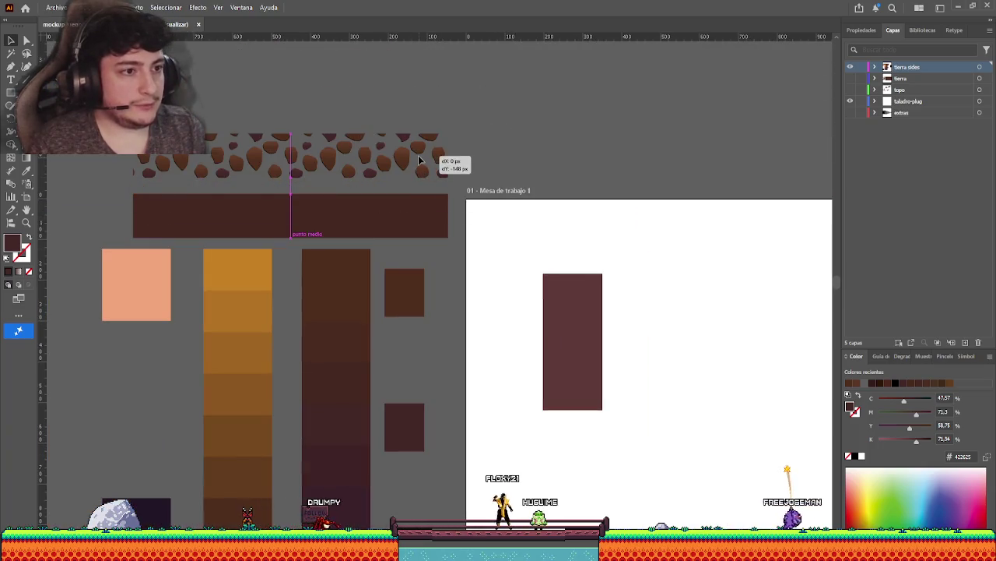
Recolour the tall rectangle with the dark bar's brown using the Eyedropper.
click(567, 327)
key(i)
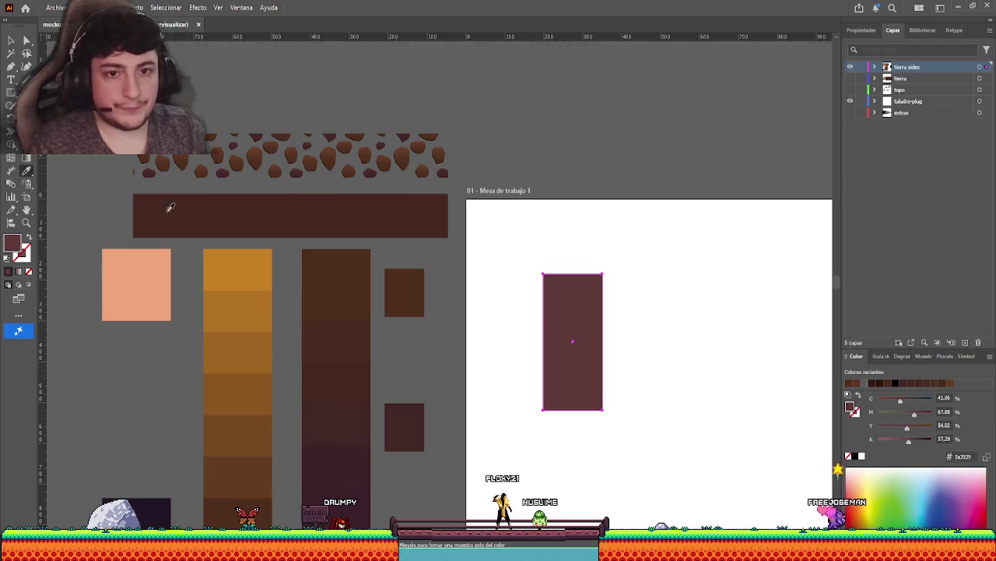
click(247, 211)
key(v)
click(331, 125)
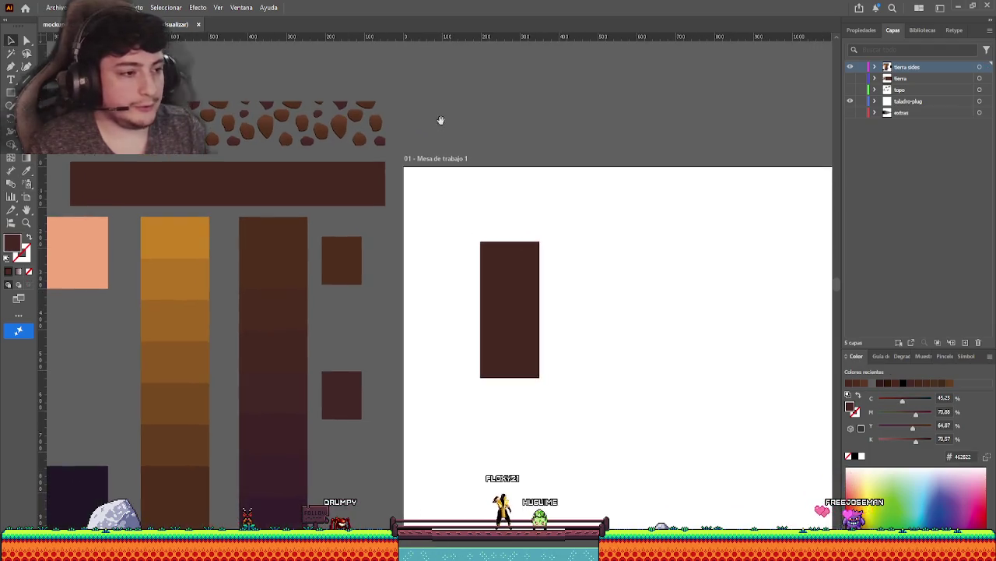
scroll(438, 120, down, 1)
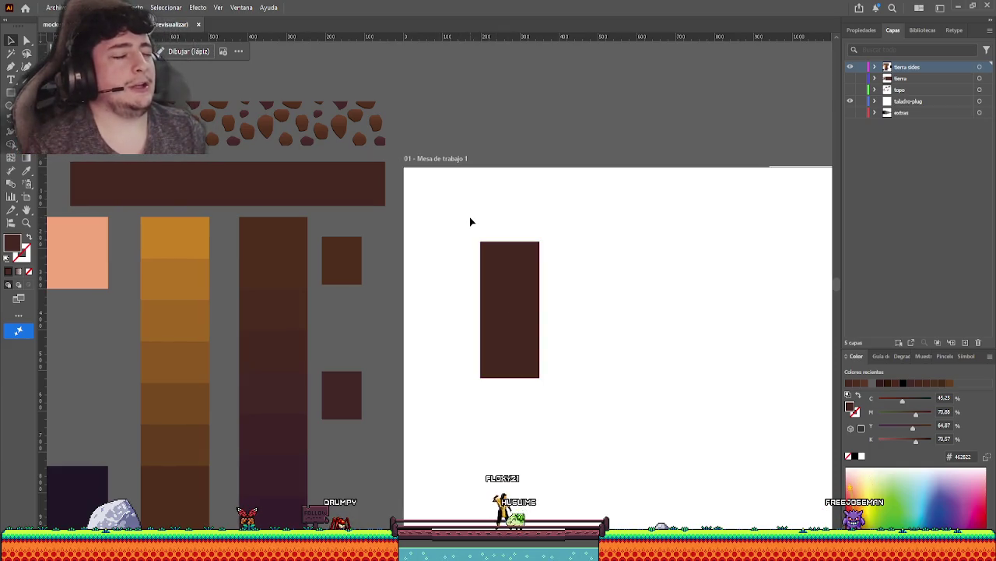
click(536, 312)
scroll(545, 314, down, 1)
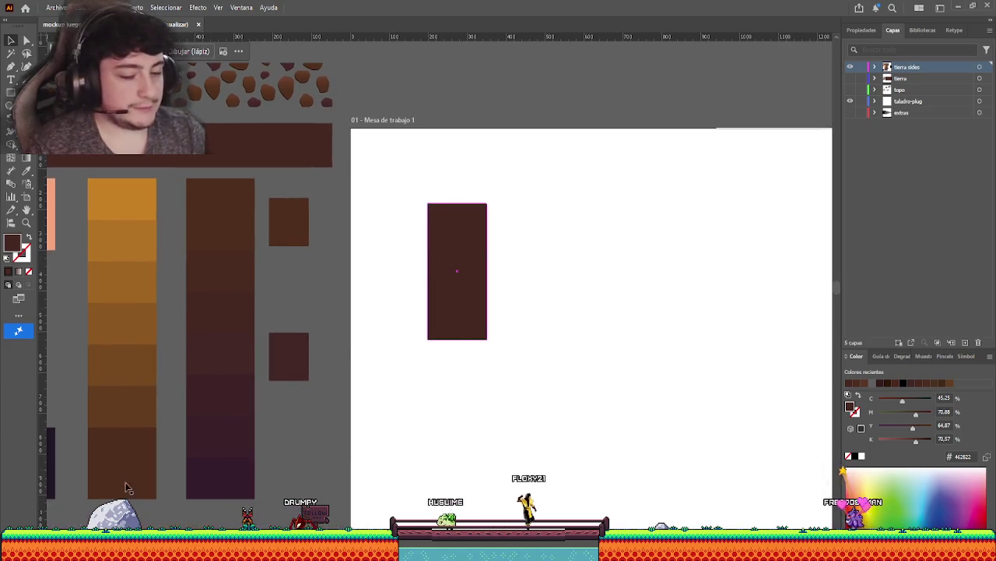
key(ctrl+shift+a)
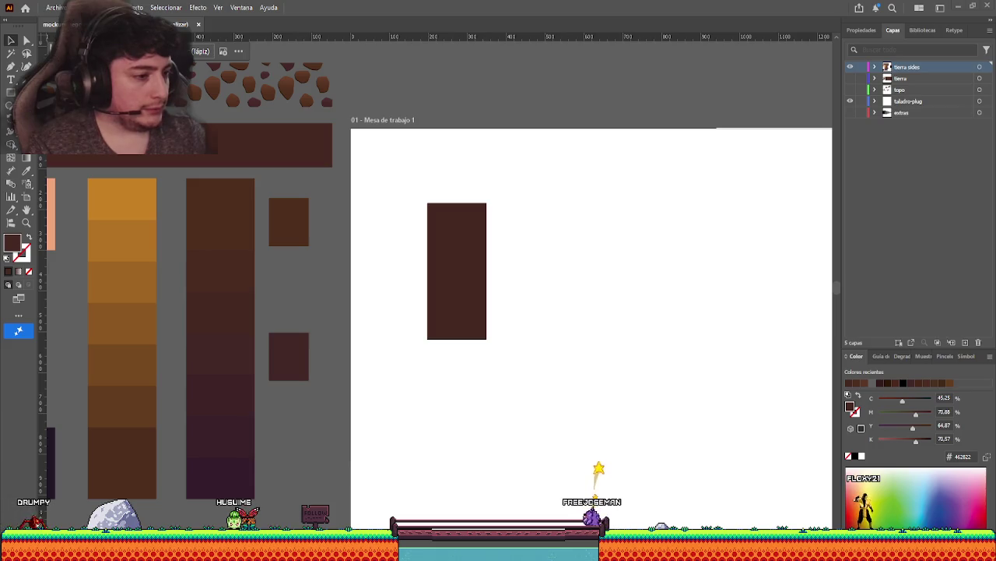
Resize the tall rectangle to about 101 px wide and 408 px tall.
scroll(478, 267, up, 1)
click(478, 267)
mouse_move(492, 276)
mouse_down()
mouse_move(457, 280)
mouse_move(465, 278)
mouse_up()
drag(432, 174, 439, 151)
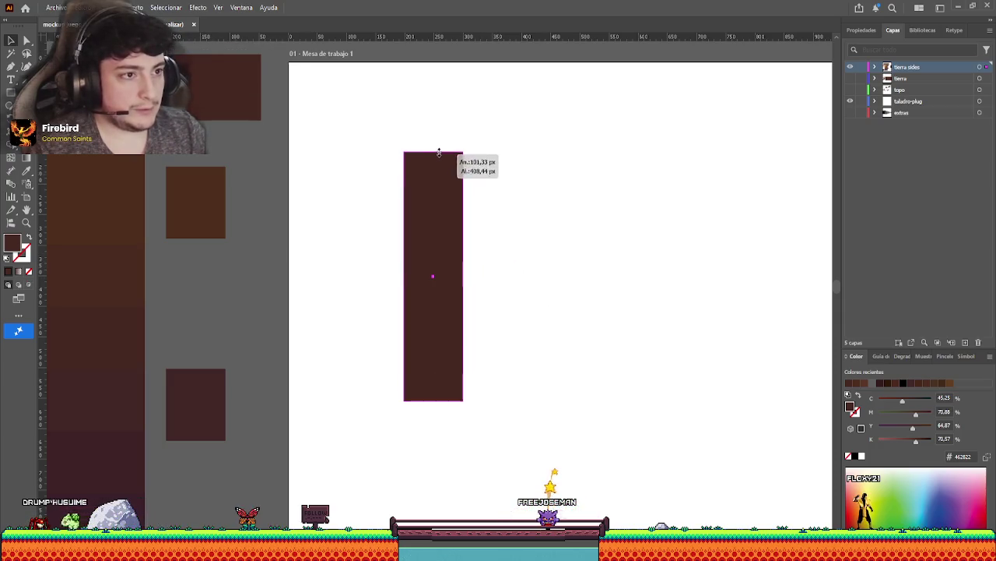
click(378, 217)
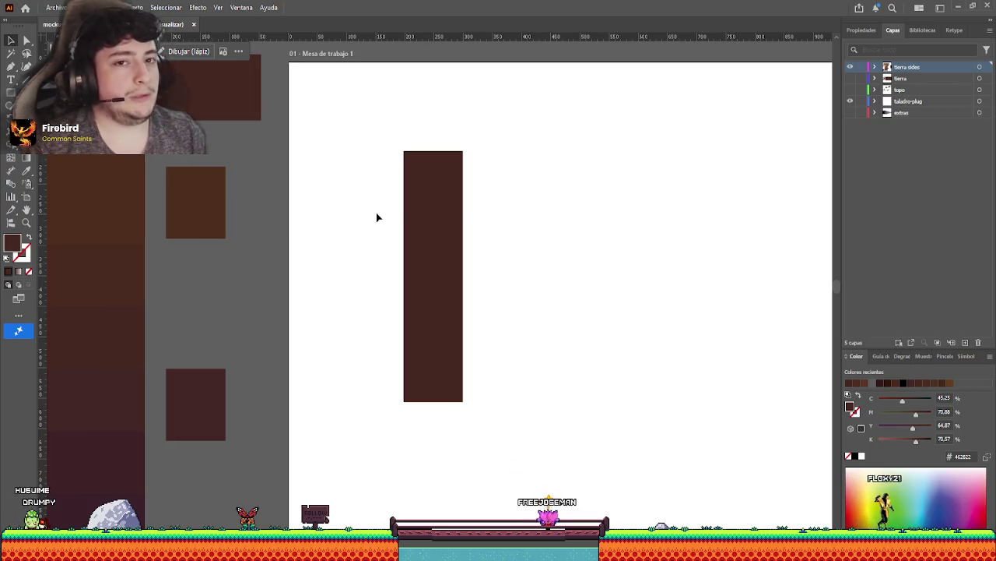
Draw a jagged closed path along the rectangle's left edge.
click(399, 154)
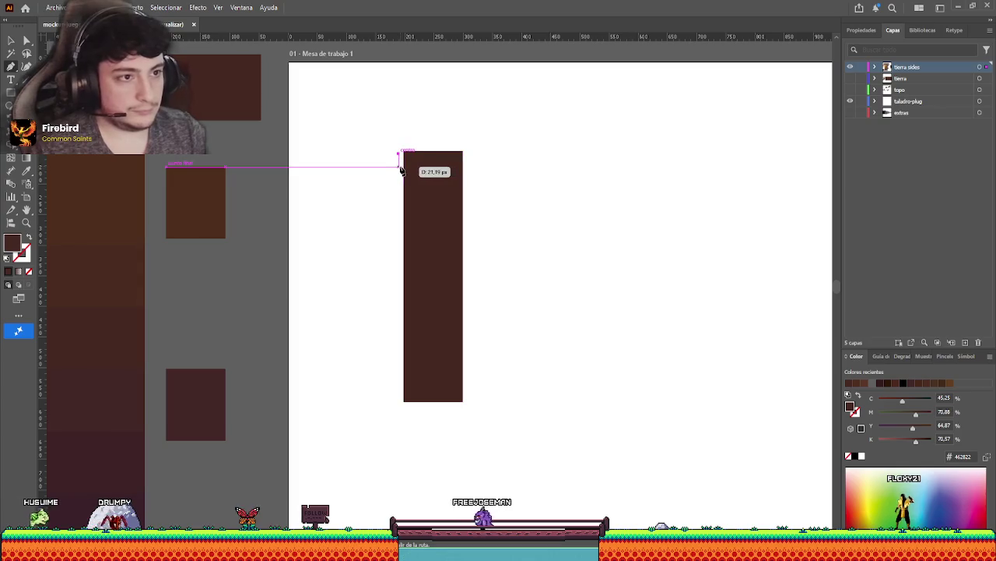
click(11, 40)
drag(362, 129, 401, 178)
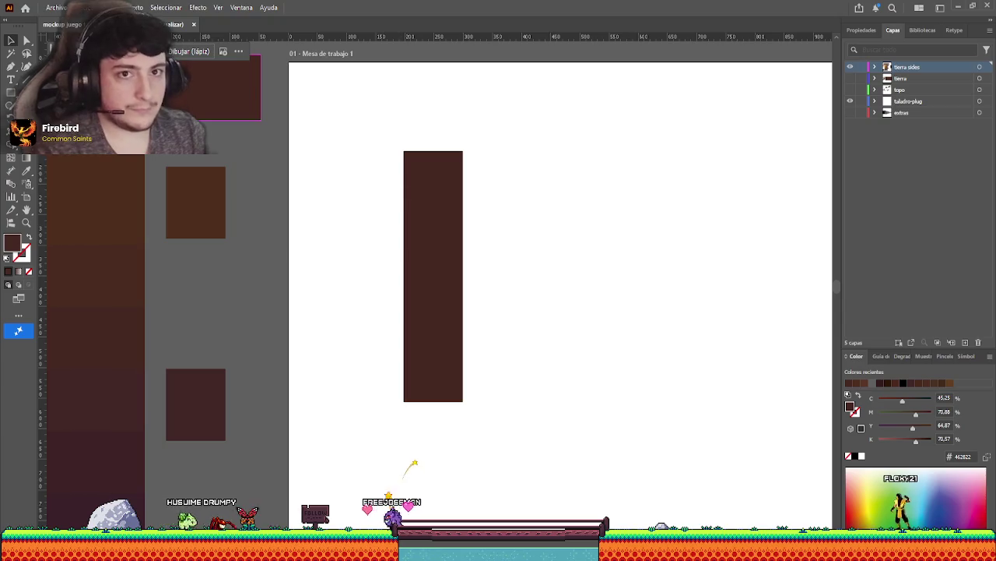
click(26, 66)
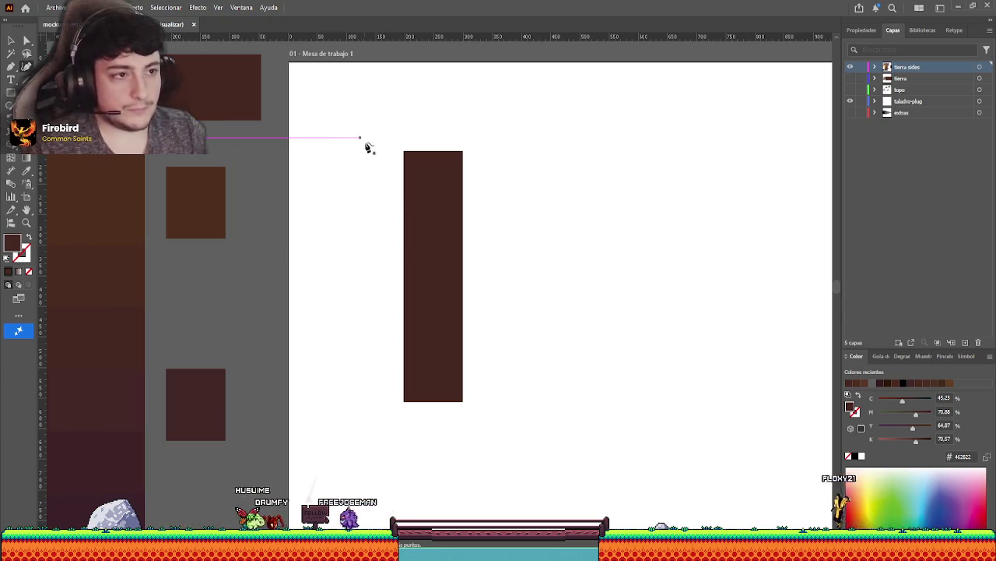
click(388, 187)
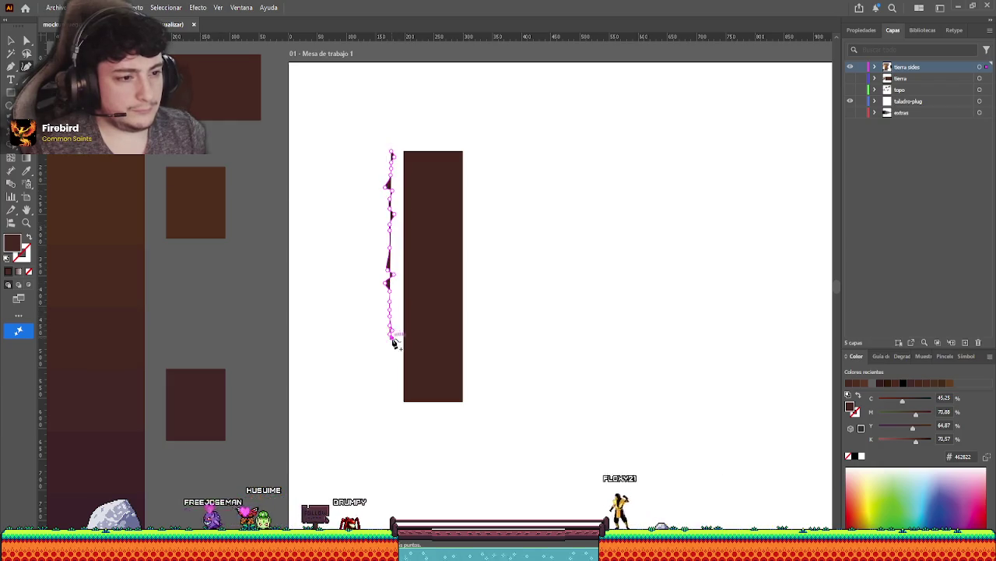
drag(392, 372, 389, 400)
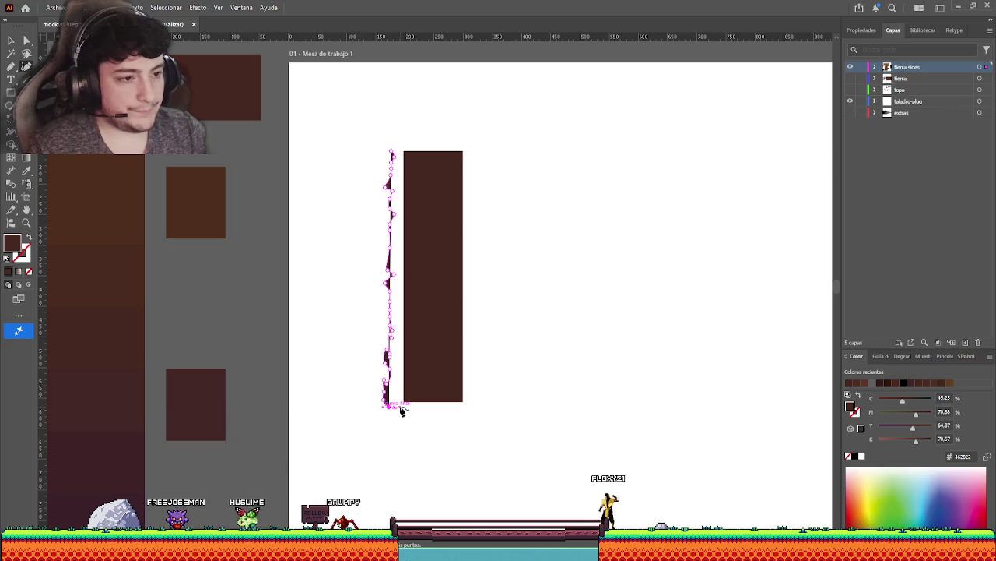
click(400, 408)
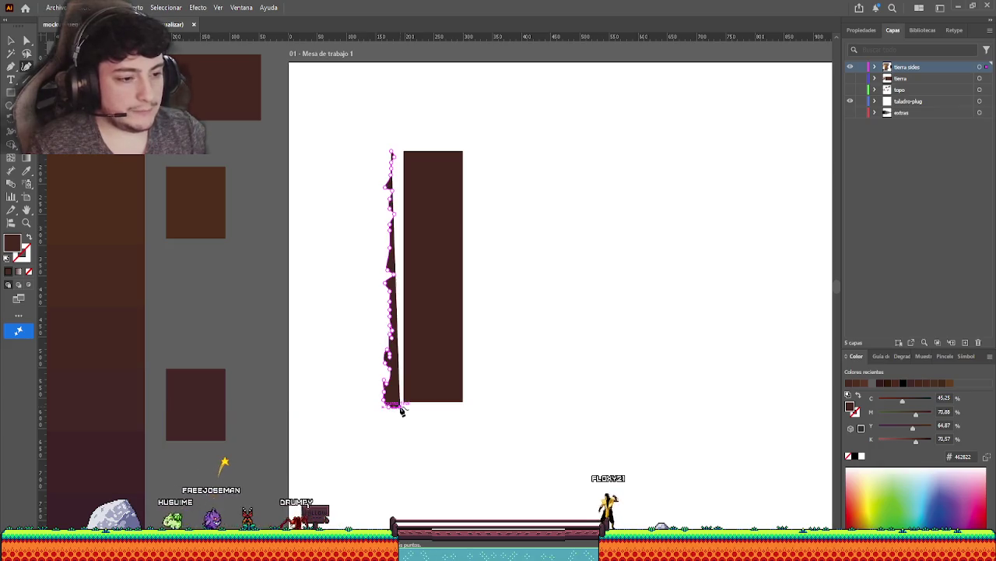
drag(400, 149, 396, 156)
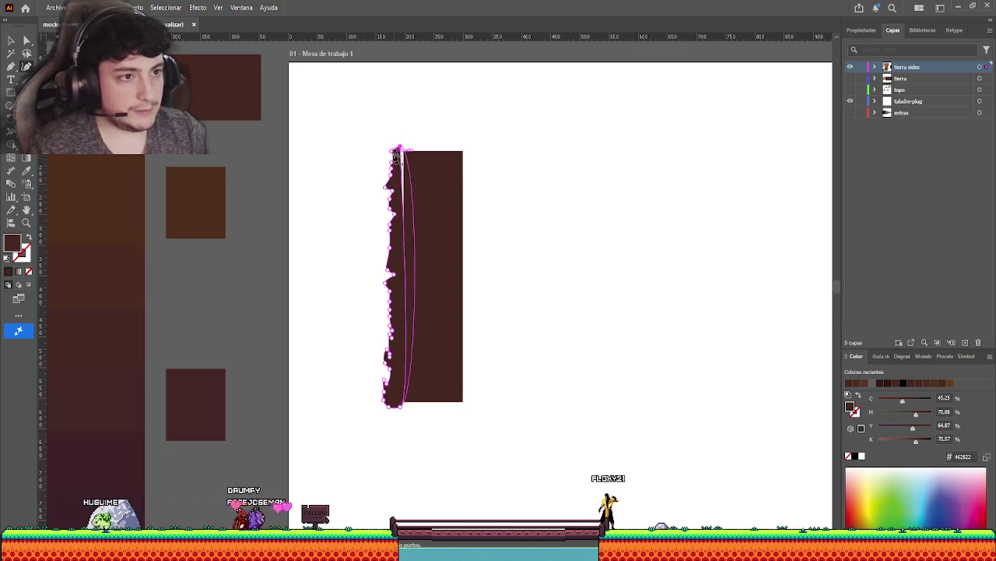
key(v)
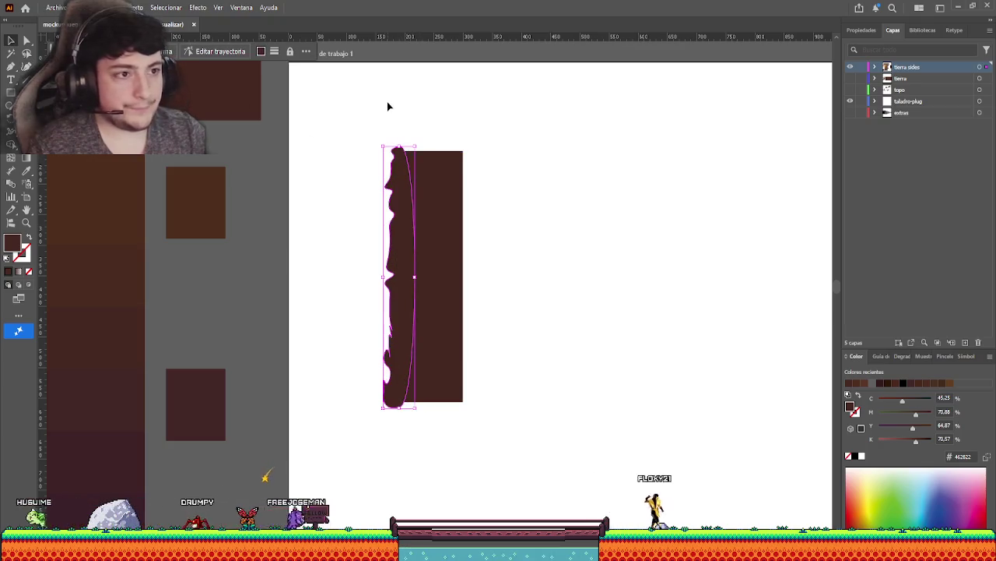
click(387, 102)
Shift the jagged edge path, then undo most of it.
scroll(395, 329, up, 2)
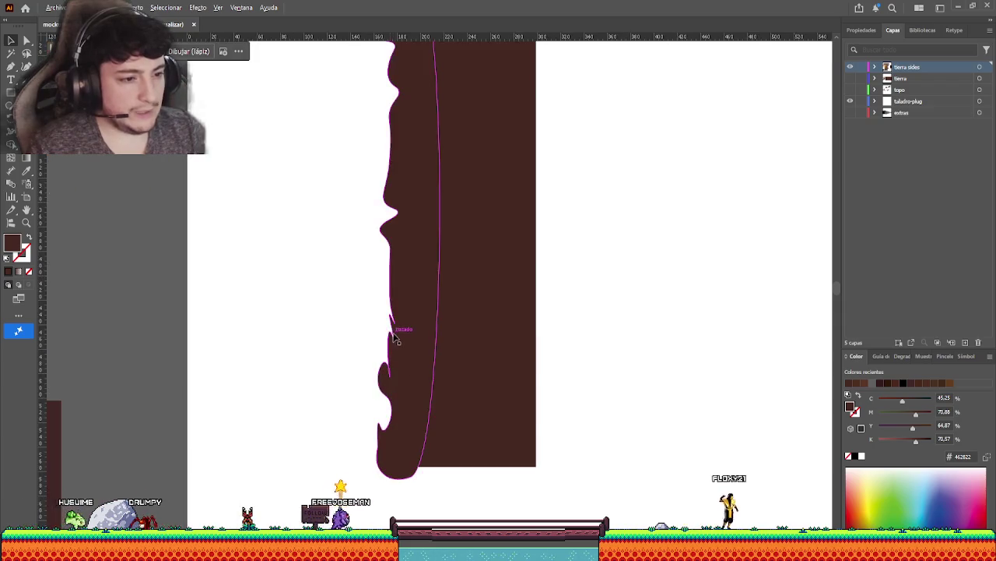
scroll(397, 316, up, 2)
scroll(397, 306, down, 3)
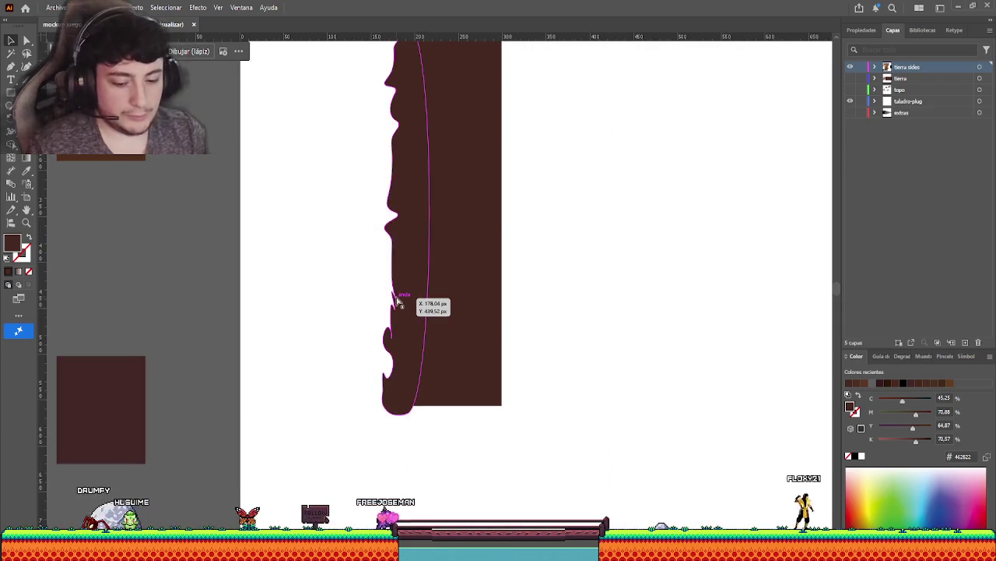
drag(395, 296, 397, 302)
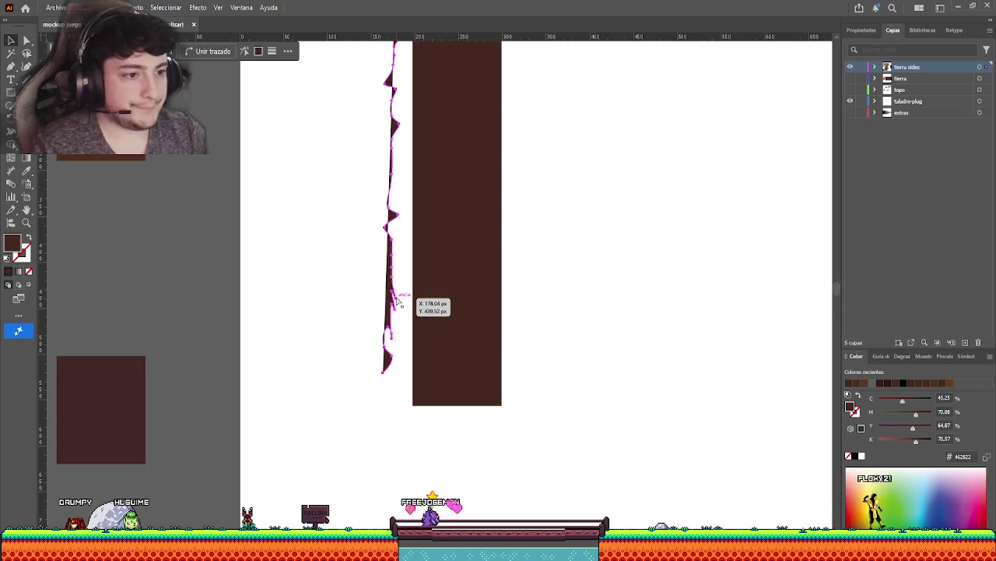
key(ctrl+z)
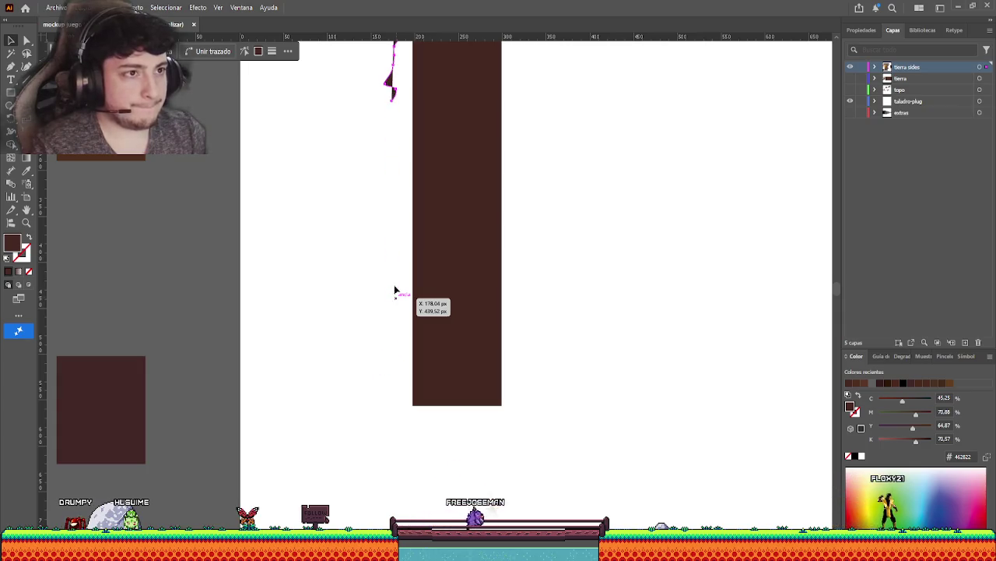
Delete the leftover fragment and draw a closed wavy Pencil shape down the strip's left edge.
scroll(394, 290, up, 3)
drag(372, 81, 394, 121)
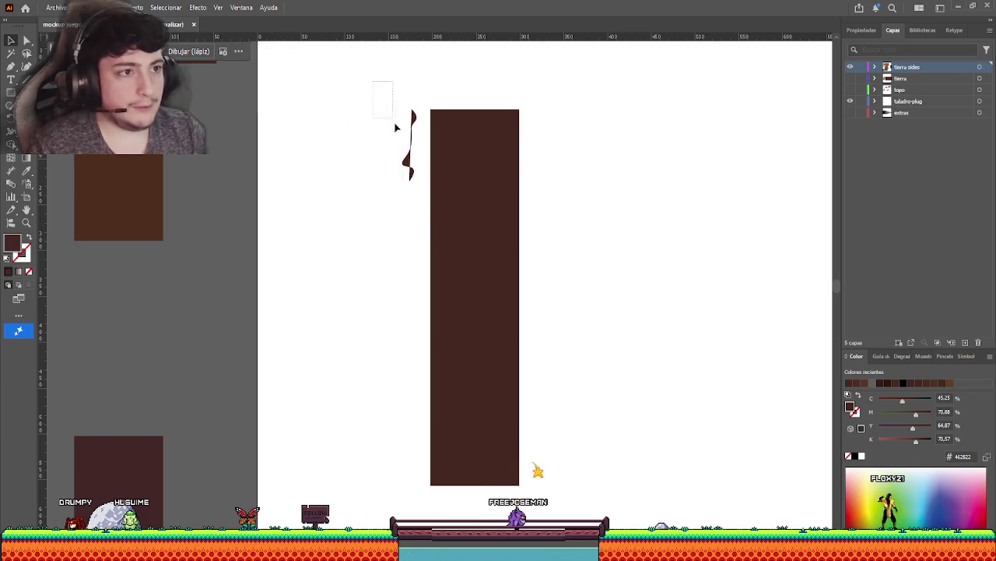
key(Delete)
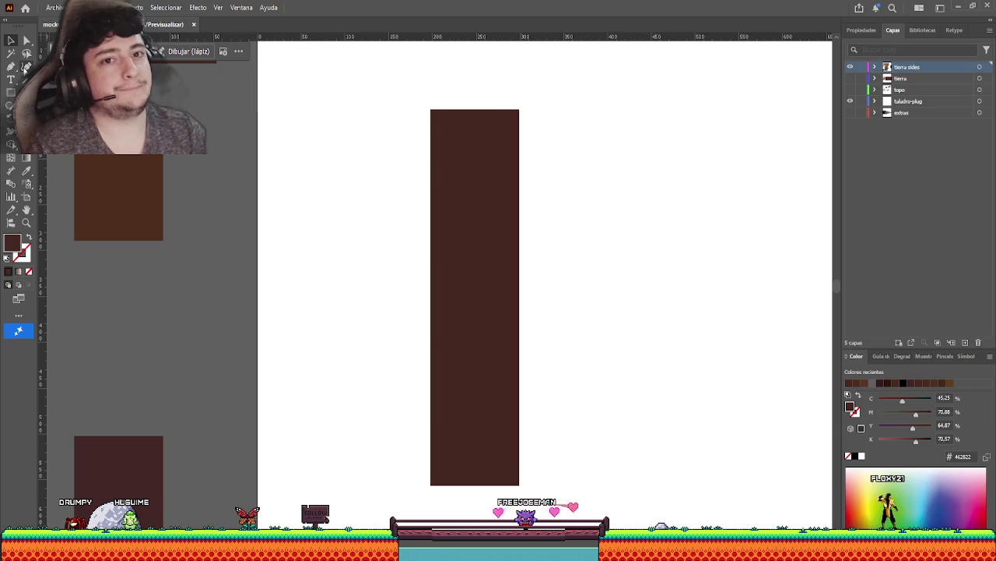
click(25, 67)
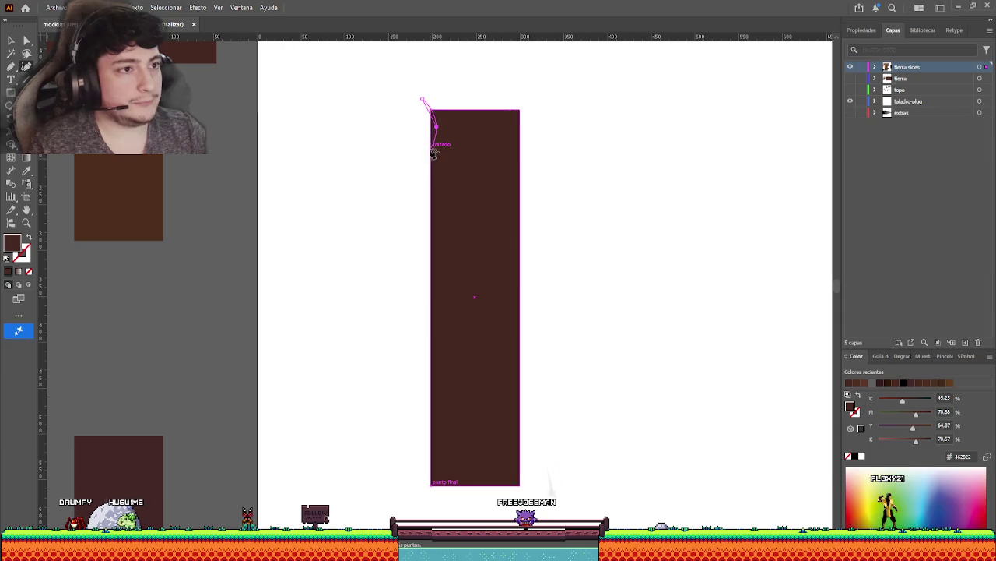
drag(435, 190, 432, 489)
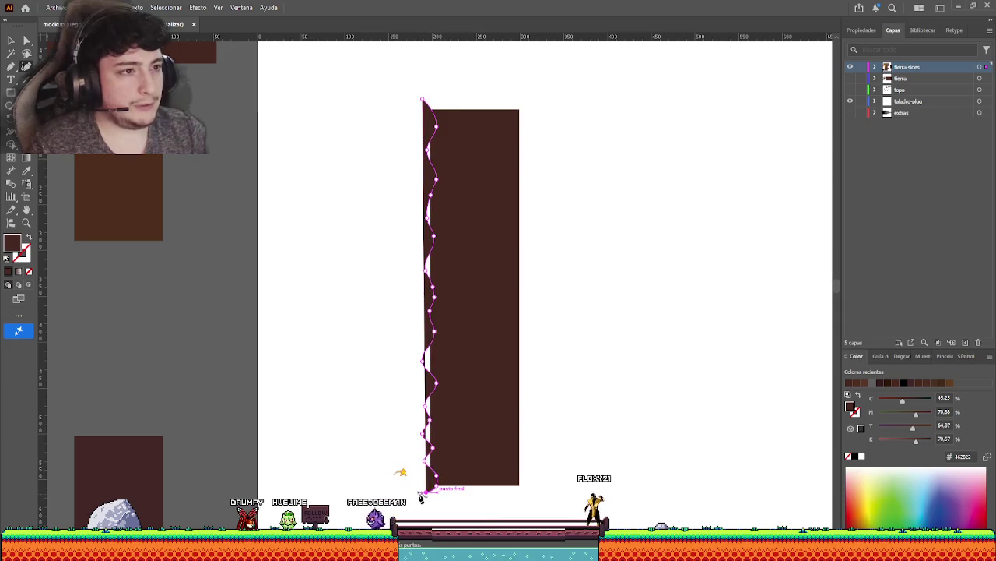
drag(443, 502, 441, 88)
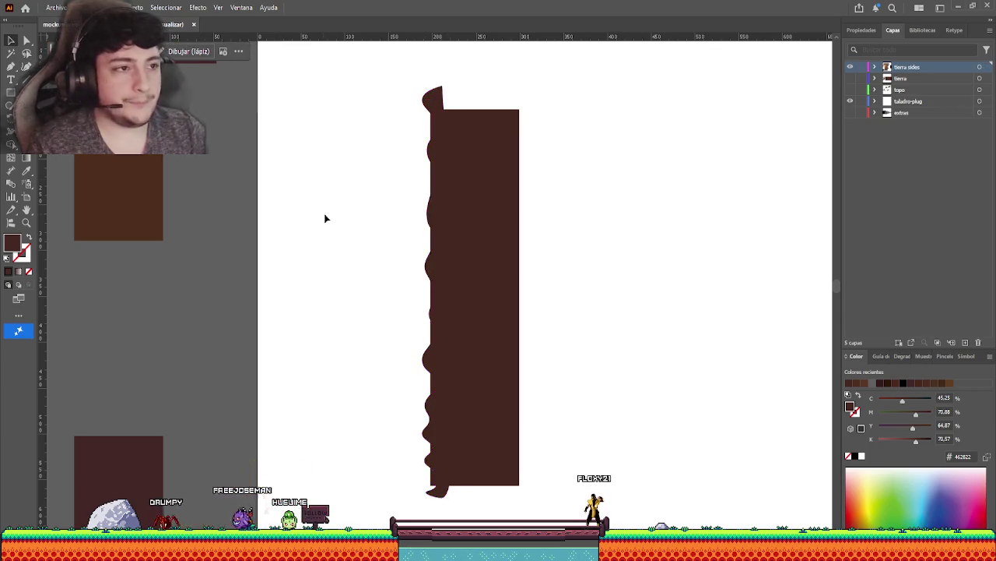
Move and resize the wavy shape to about 31.55 × 405.54 px beside the strip.
key(v)
drag(432, 202, 433, 205)
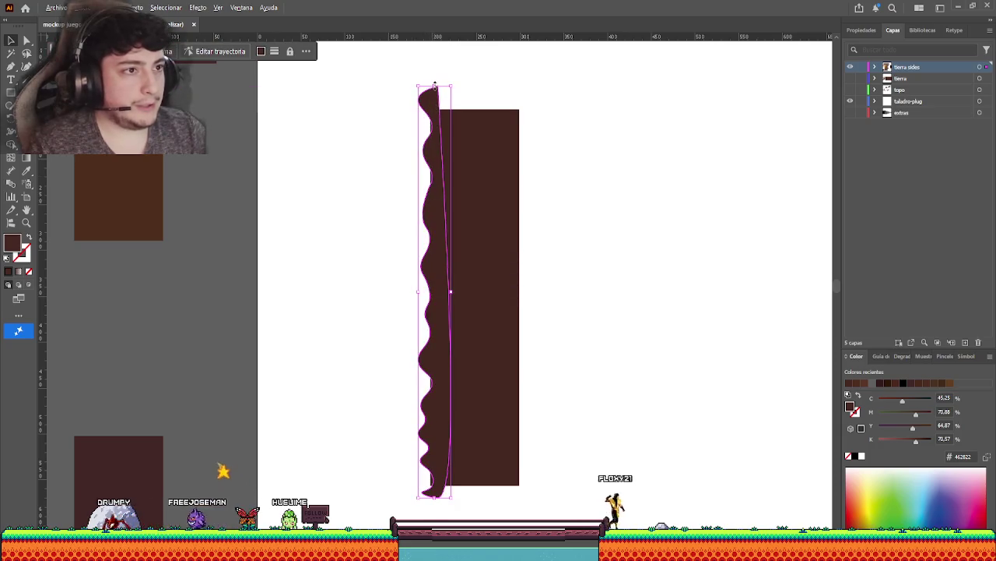
drag(434, 87, 435, 97)
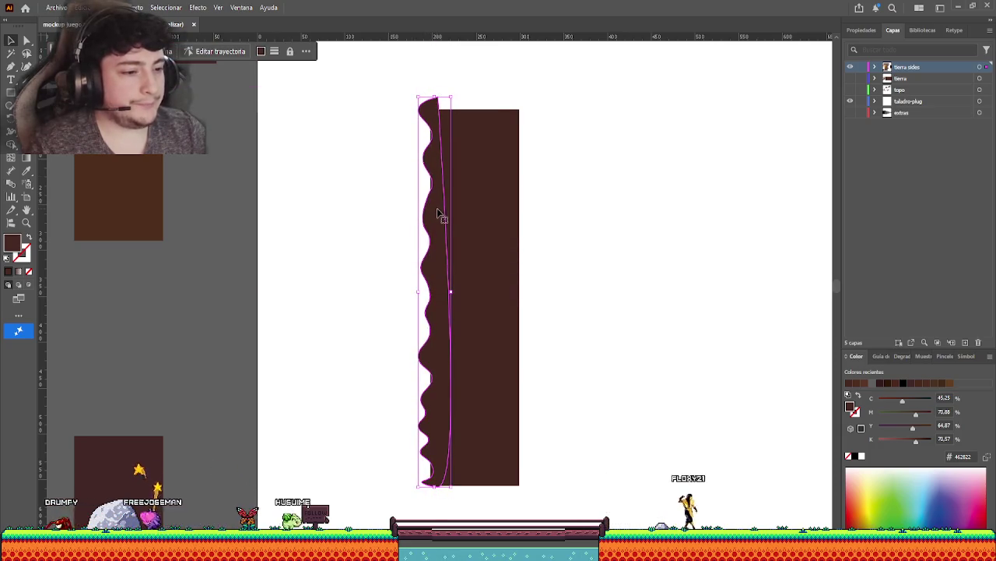
drag(442, 215, 456, 220)
Align the wavy shape with the middle of the strip's left edge.
drag(462, 297, 459, 297)
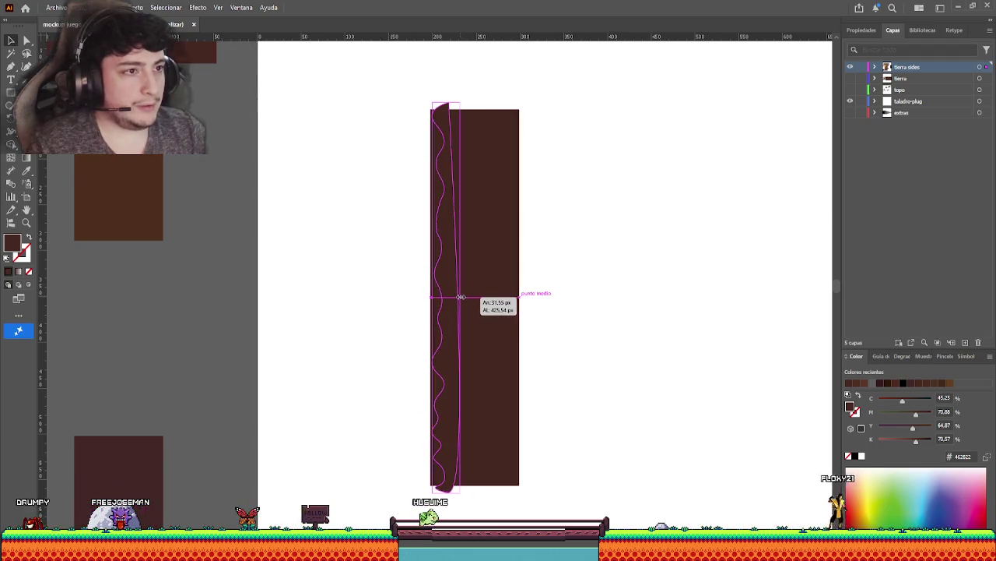
mouse_move(448, 102)
mouse_down()
mouse_move(438, 109)
mouse_move(445, 102)
mouse_up()
drag(429, 418, 434, 433)
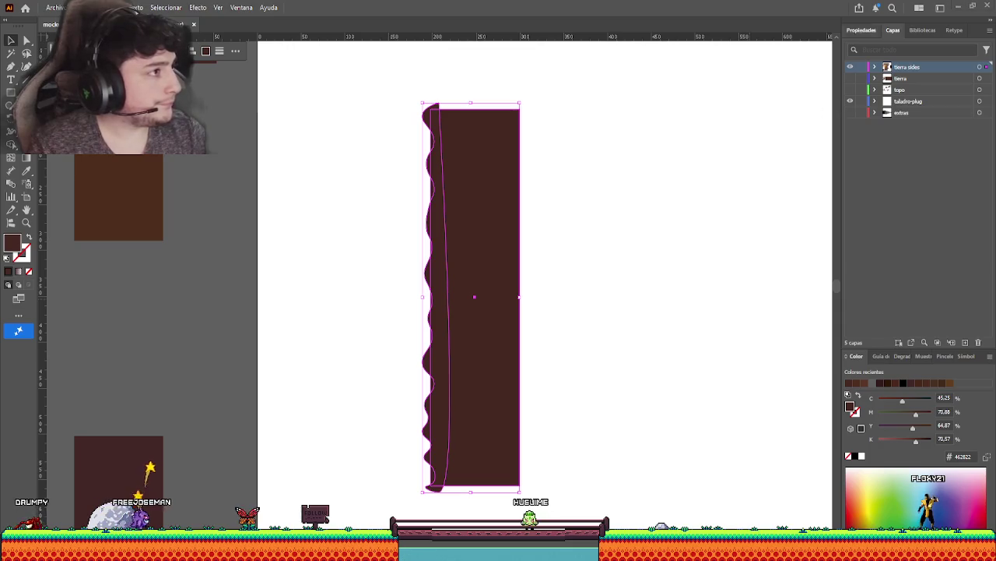
Try and undo Pathfinder combinations, then move the wavy shape about 19.56 px right into the strip.
click(864, 29)
click(870, 304)
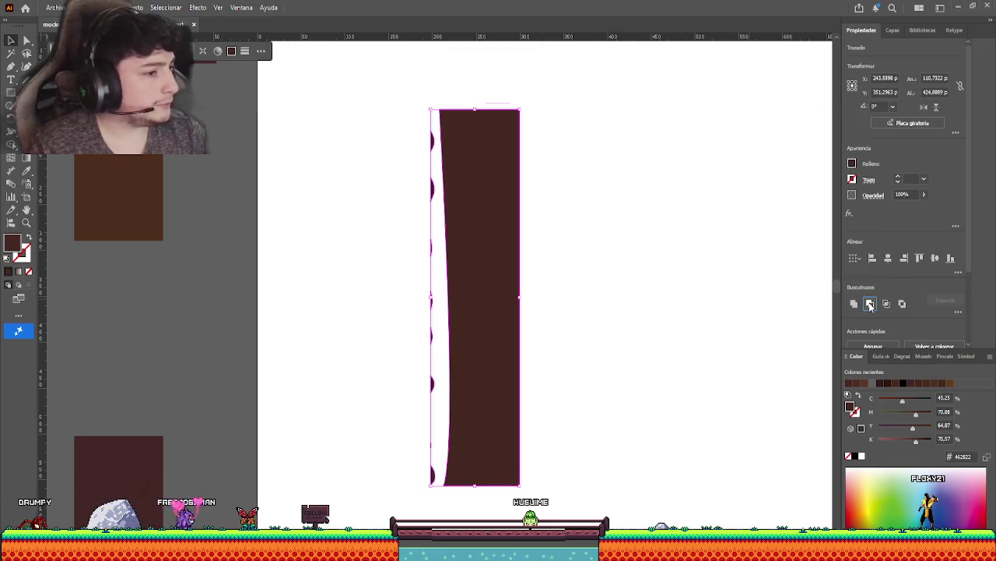
click(855, 303)
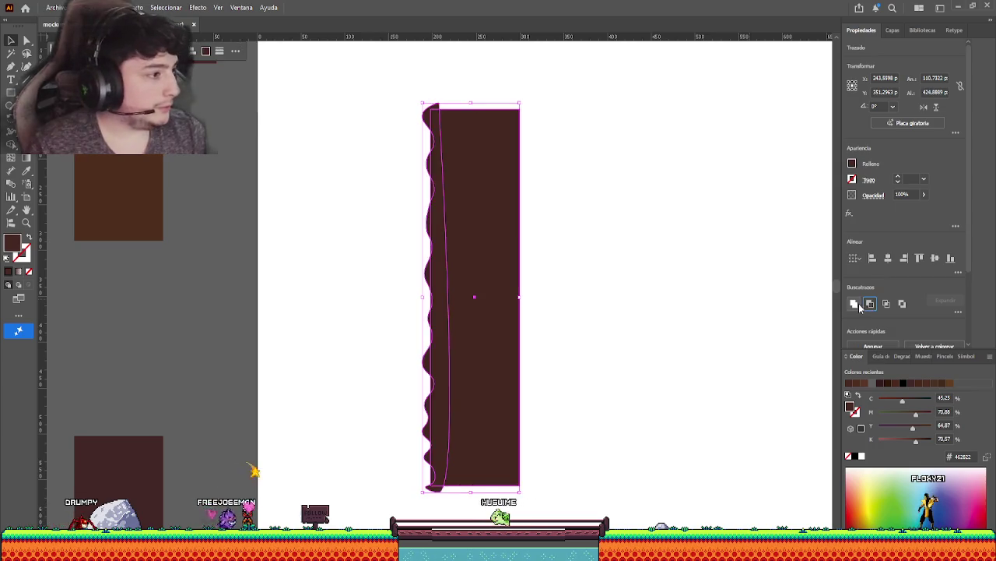
click(886, 307)
key(ctrl+z)
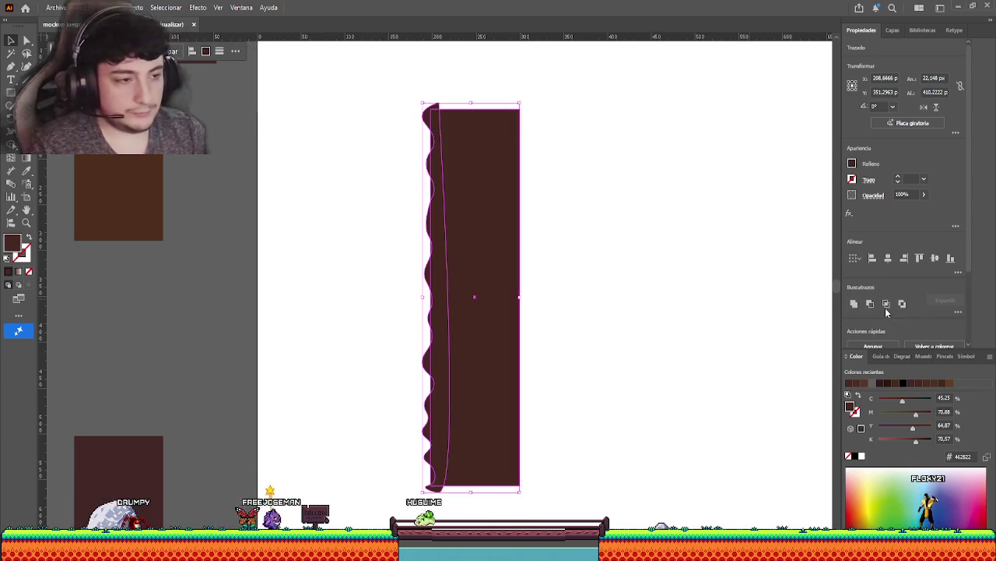
click(272, 249)
key(ctrl+z)
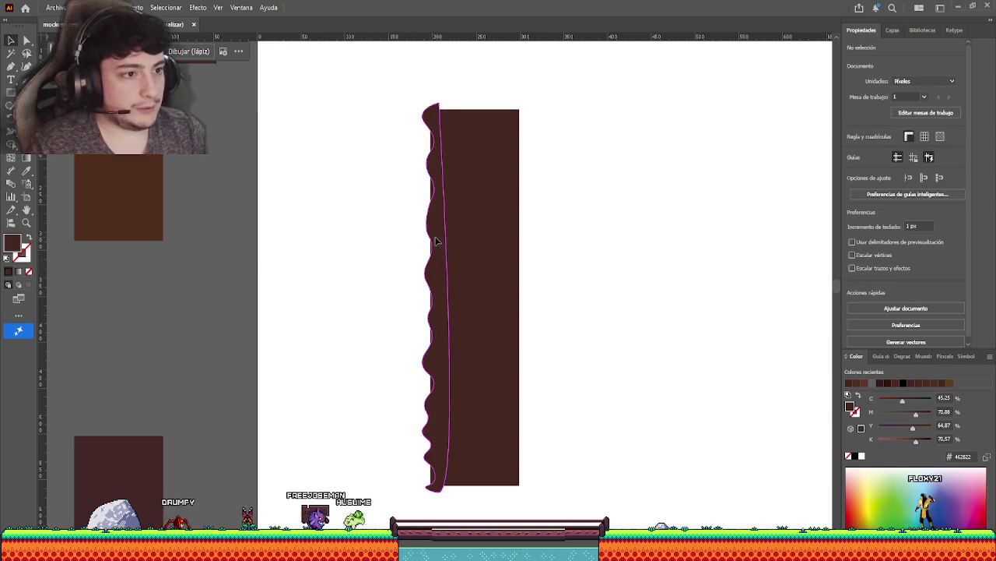
key(ctrl+z)
key(ctrl+z)
click(374, 172)
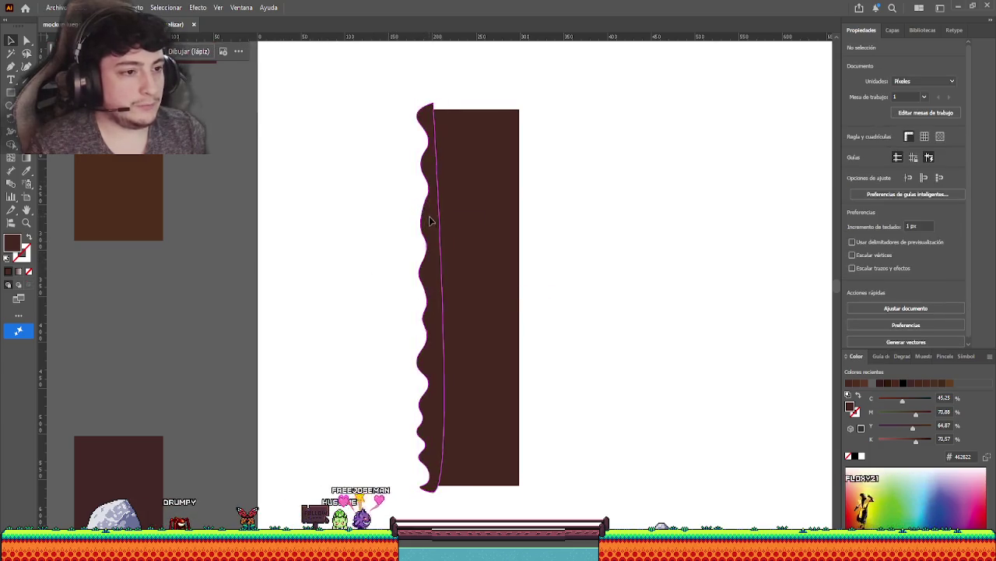
drag(431, 223, 447, 226)
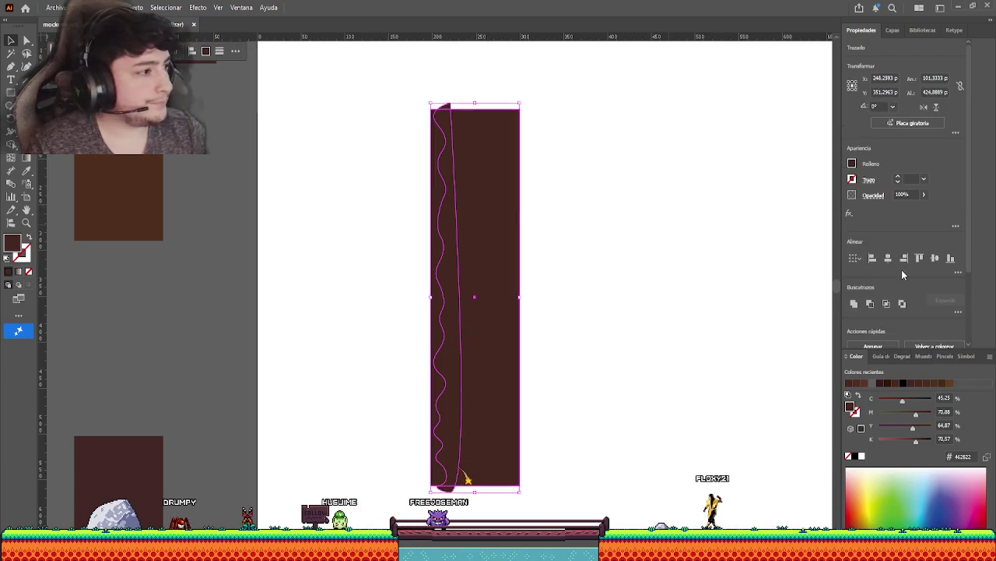
Flip the wavy path and subtract it from the brown rectangle with Minus Front.
click(871, 304)
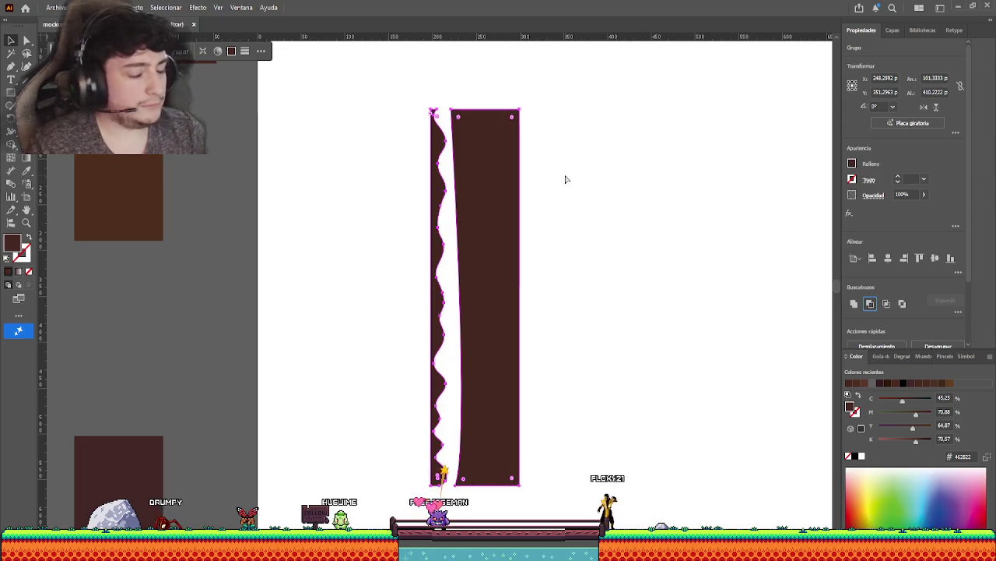
key(ctrl+z)
click(457, 140)
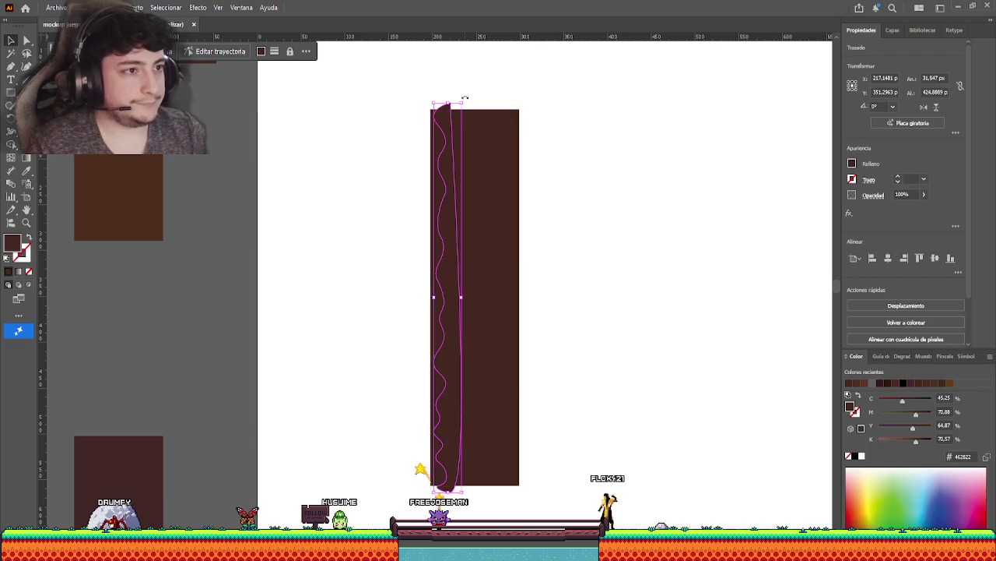
mouse_move(457, 140)
mouse_down()
mouse_move(446, 308)
mouse_move(429, 309)
mouse_up()
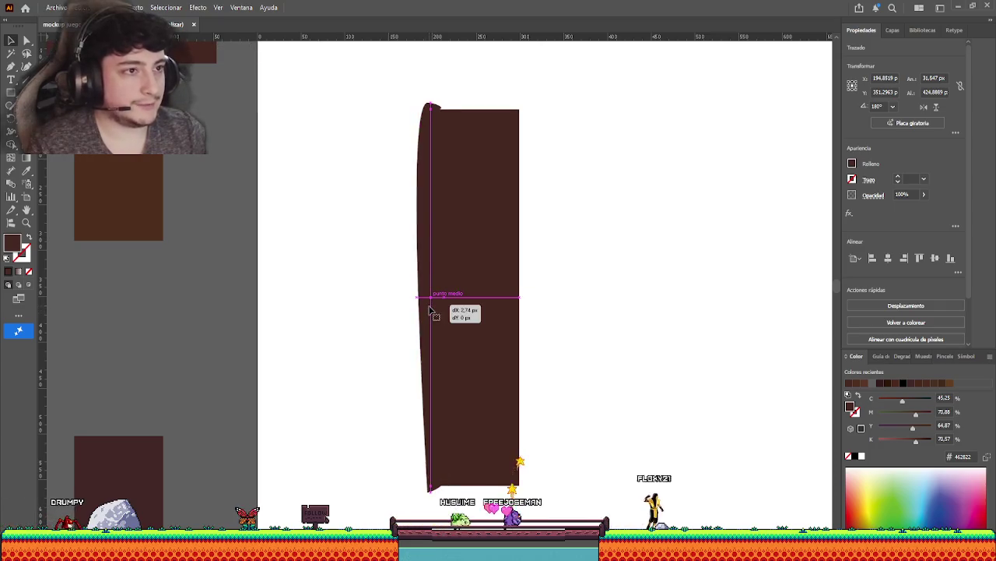
shift+click(510, 294)
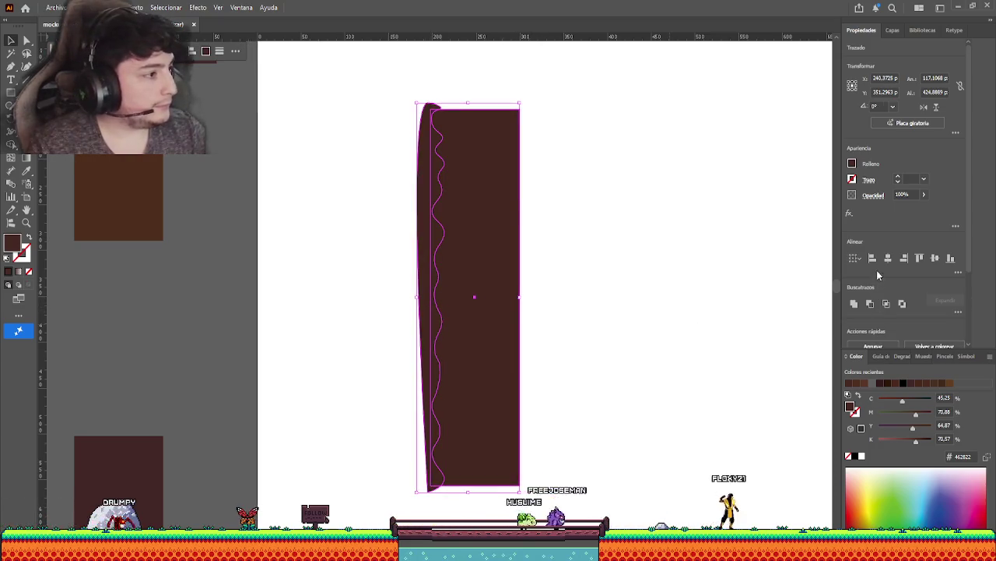
click(870, 303)
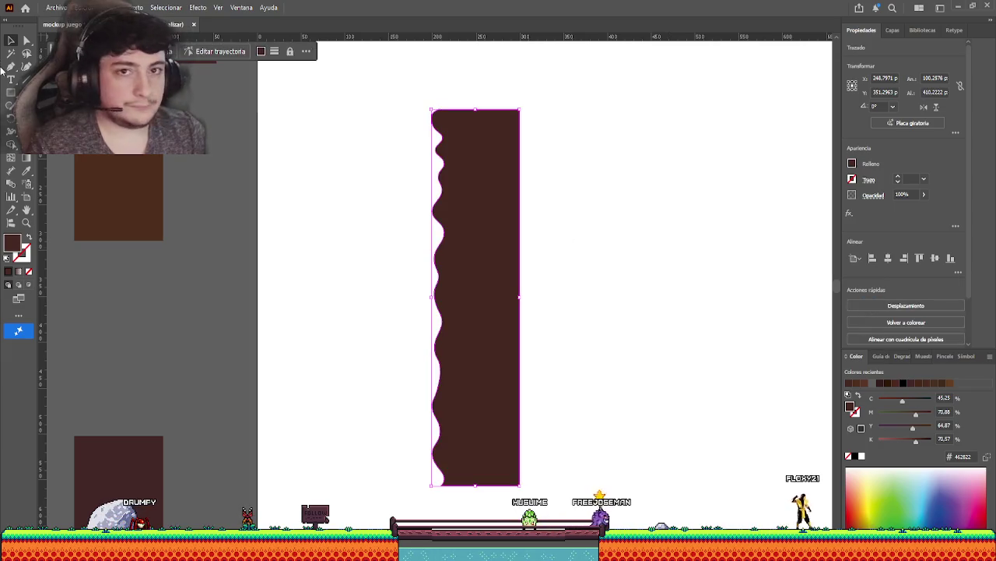
click(353, 167)
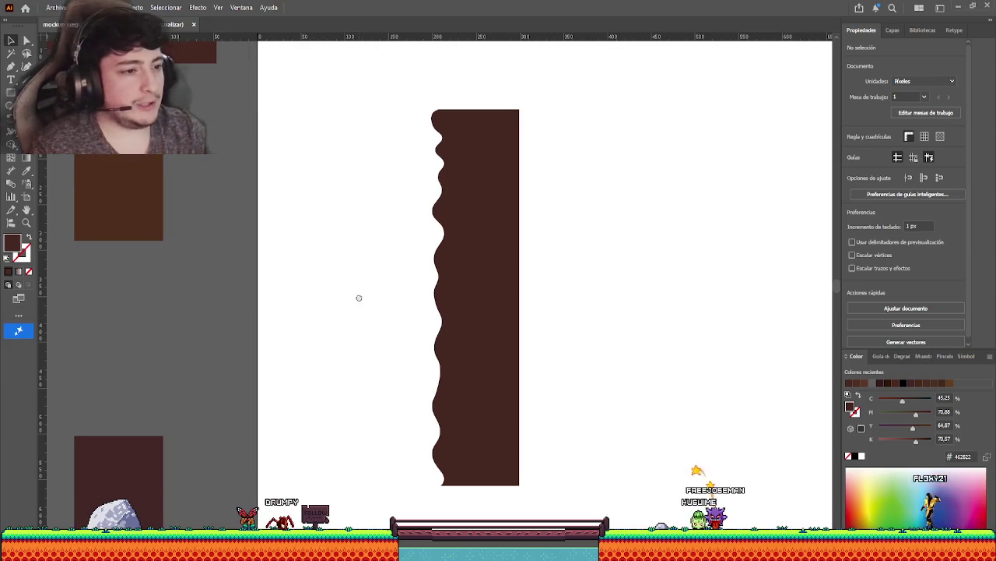
drag(364, 80, 594, 321)
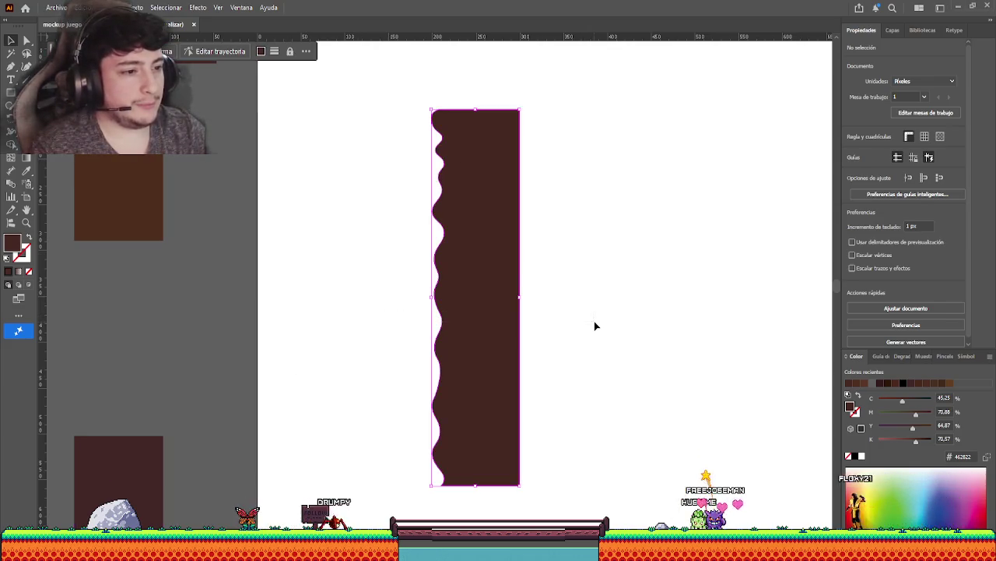
key(a)
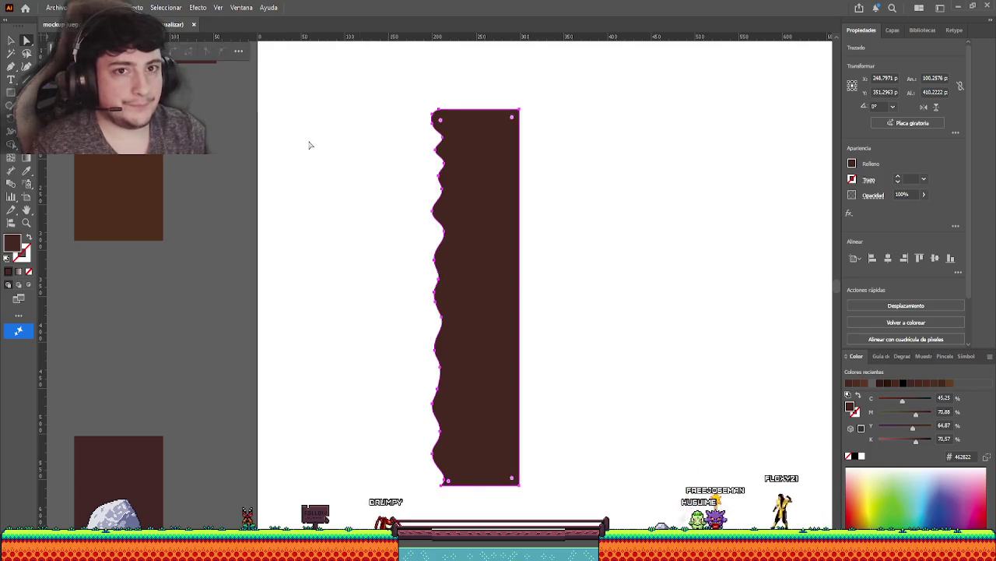
mouse_move(355, 73)
mouse_down()
mouse_move(613, 326)
mouse_move(613, 279)
mouse_up()
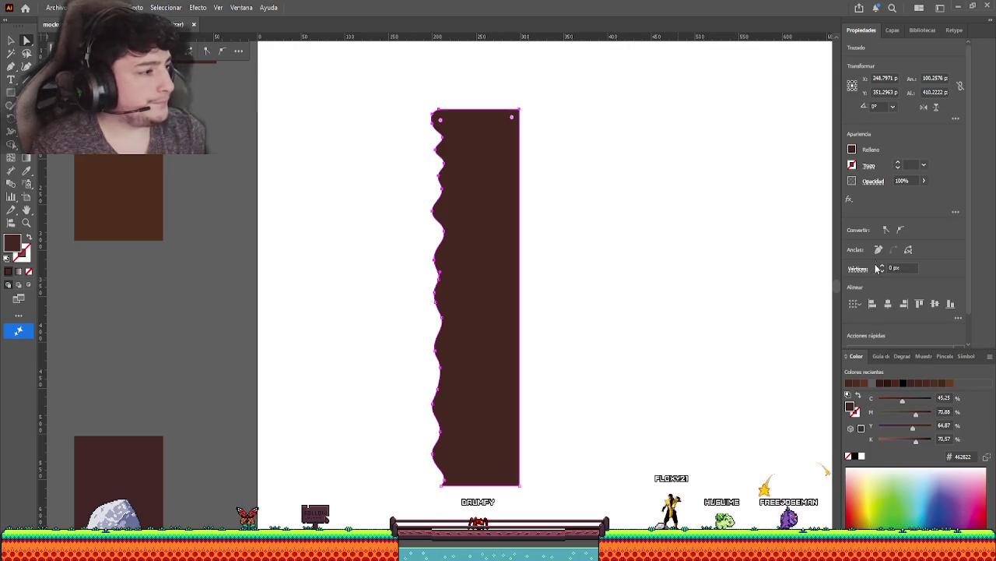
click(878, 250)
key(ctrl+z)
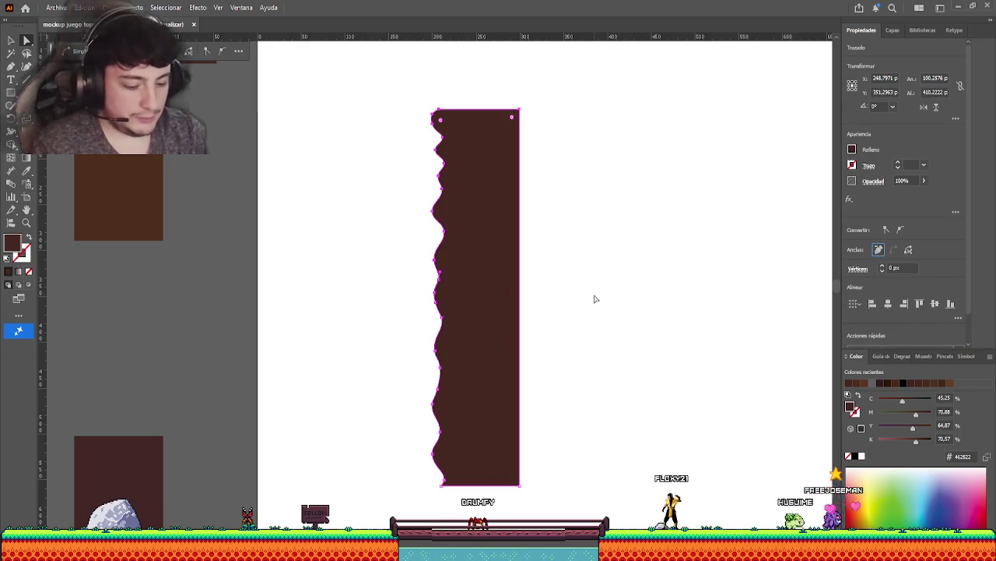
key(p)
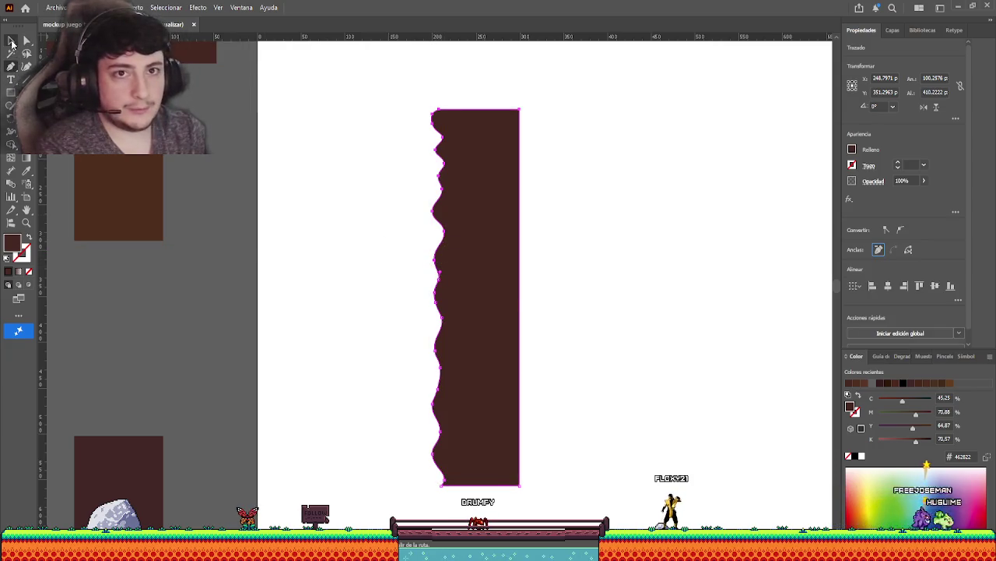
click(11, 41)
drag(401, 87, 574, 278)
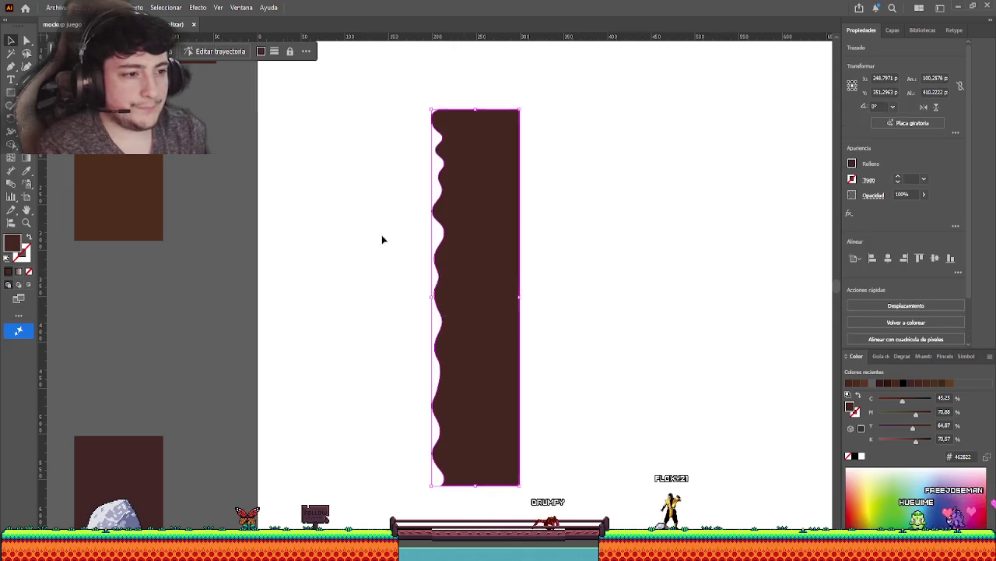
click(26, 41)
click(6, 67)
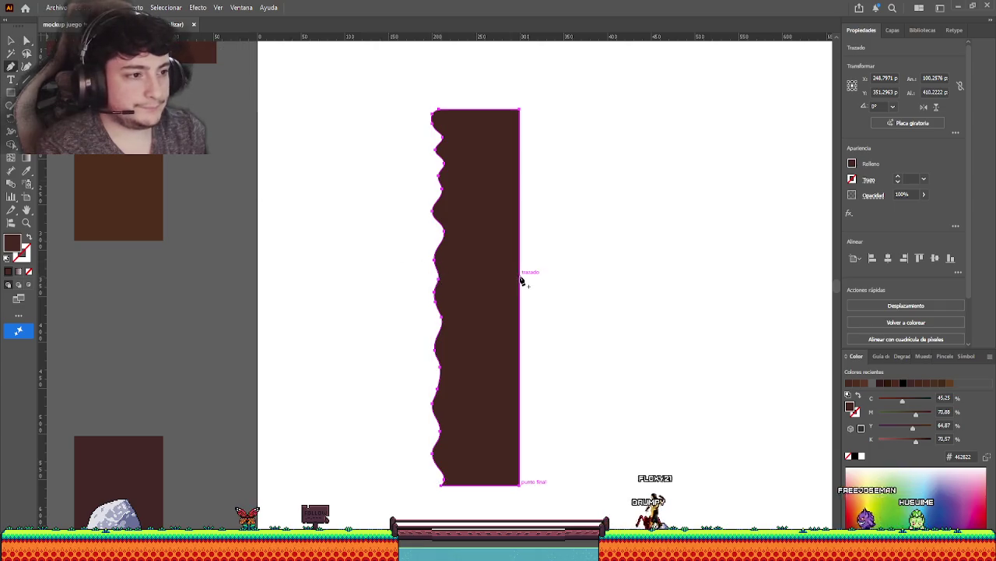
key(a)
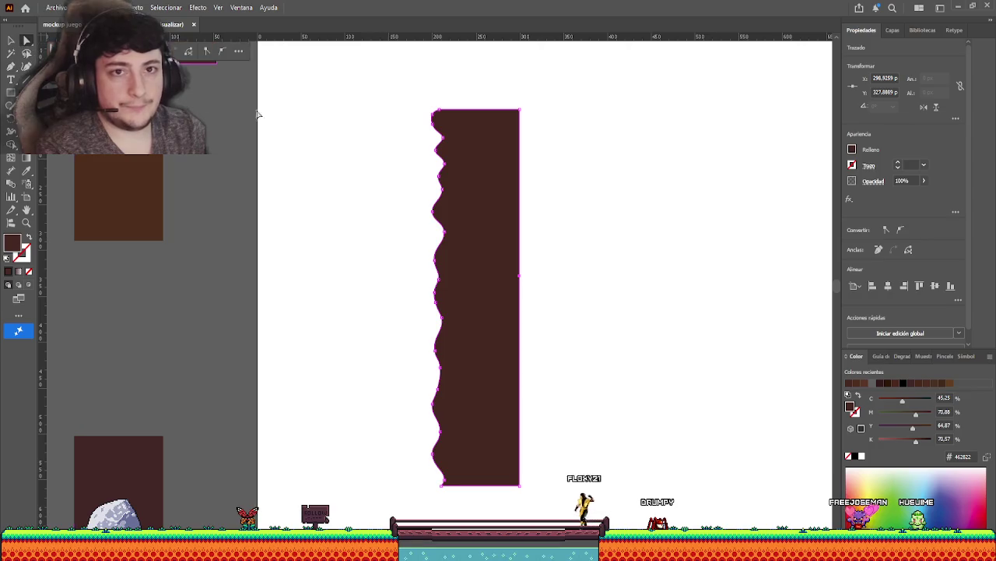
drag(387, 67, 461, 123)
drag(596, 277, 603, 284)
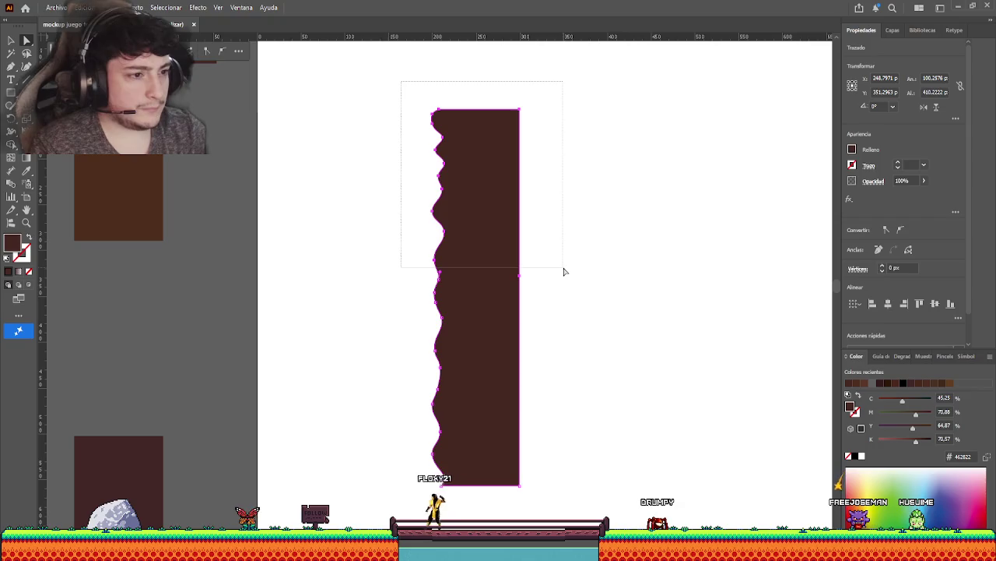
Remove the upper anchor points to shorten the strip to about 96 × 230 px.
click(879, 250)
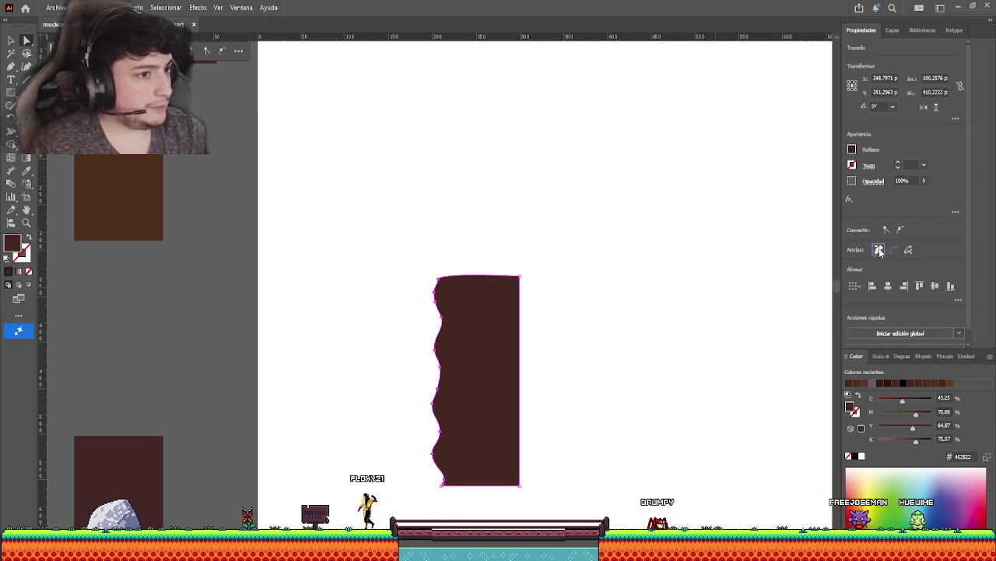
click(341, 180)
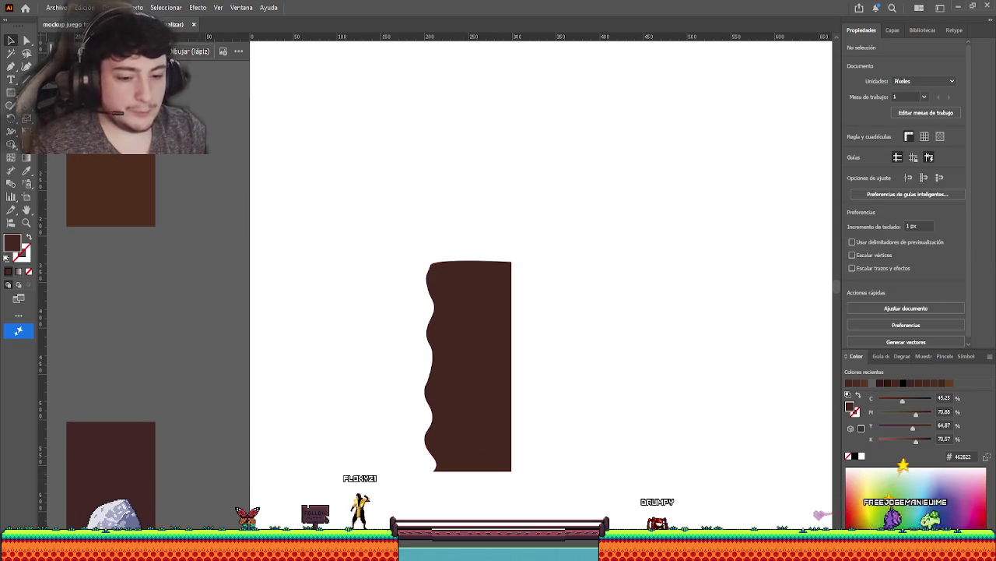
scroll(418, 448, up, 2)
scroll(425, 424, up, 3)
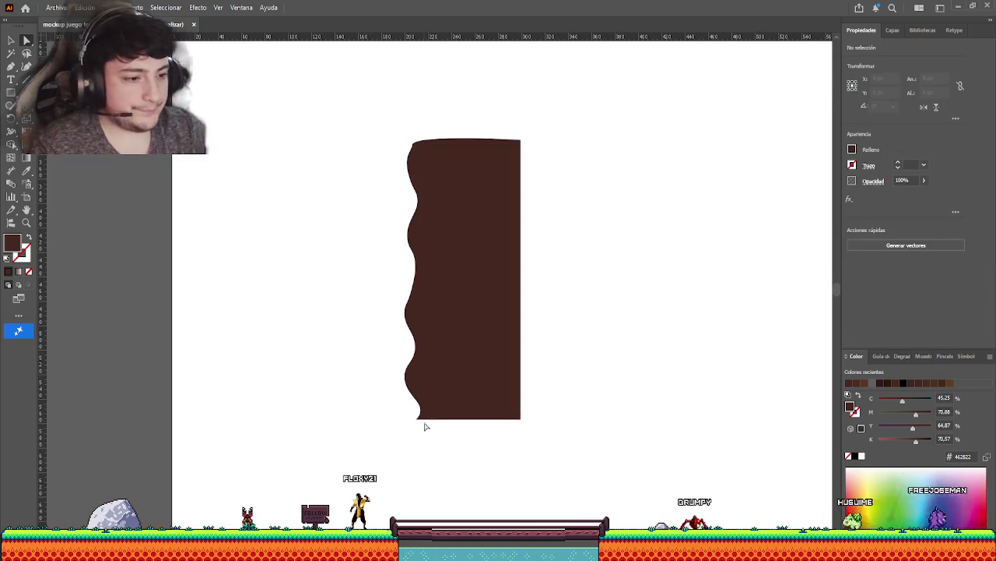
click(420, 417)
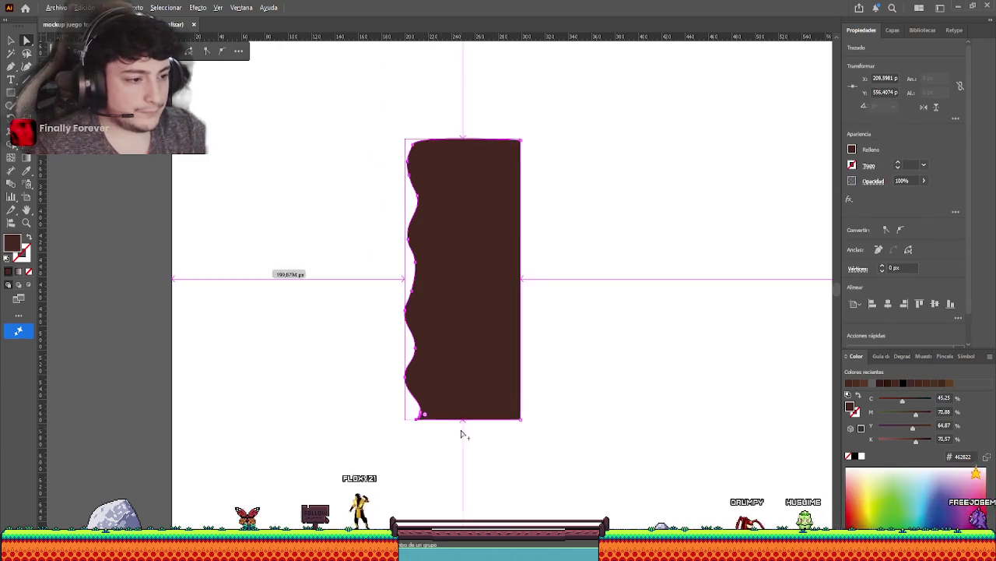
Try rounding the strip's bottom-right corner, then undo that change.
scroll(462, 431, up, 4)
scroll(538, 418, up, 1)
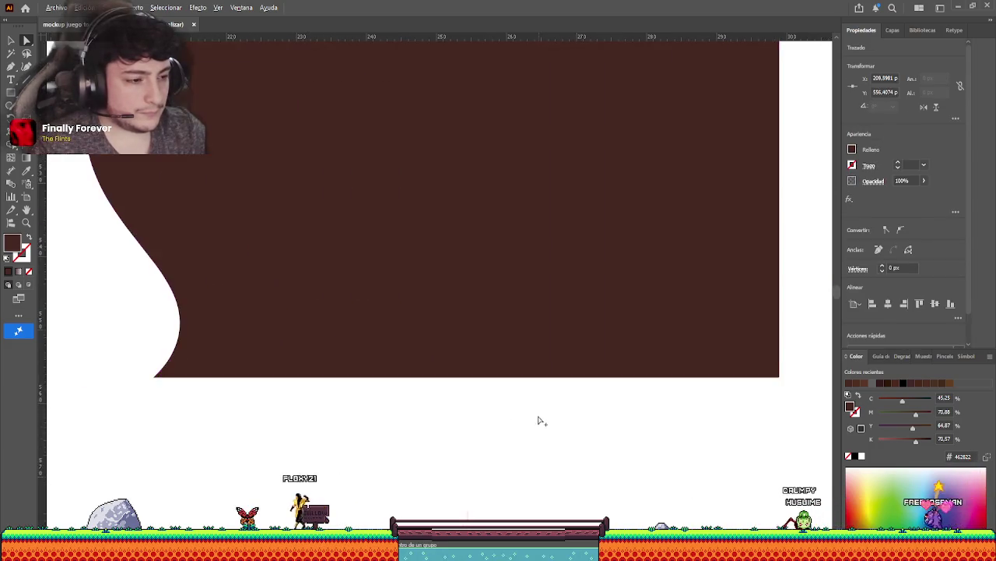
scroll(462, 445, down, 1)
scroll(465, 448, down, 1)
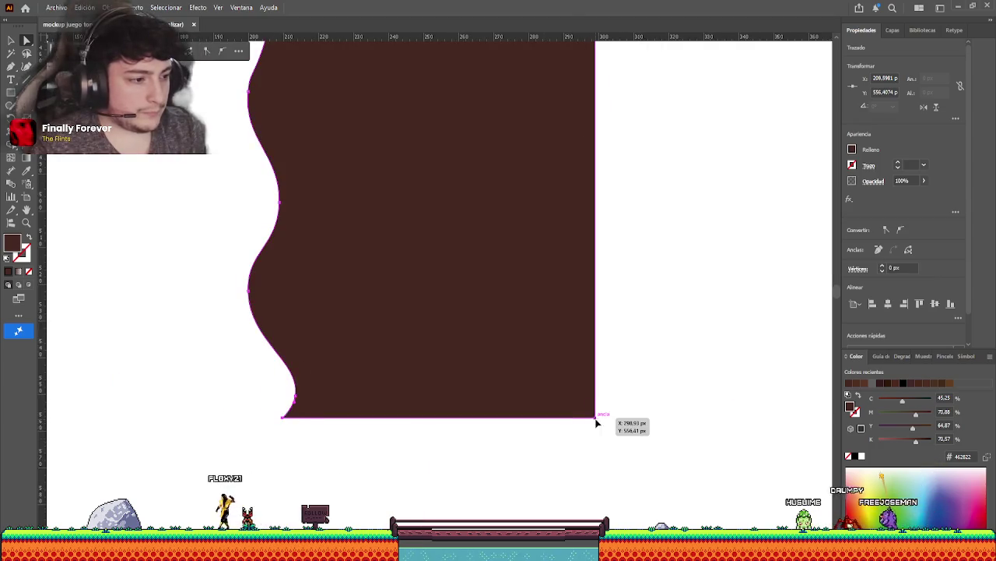
click(208, 55)
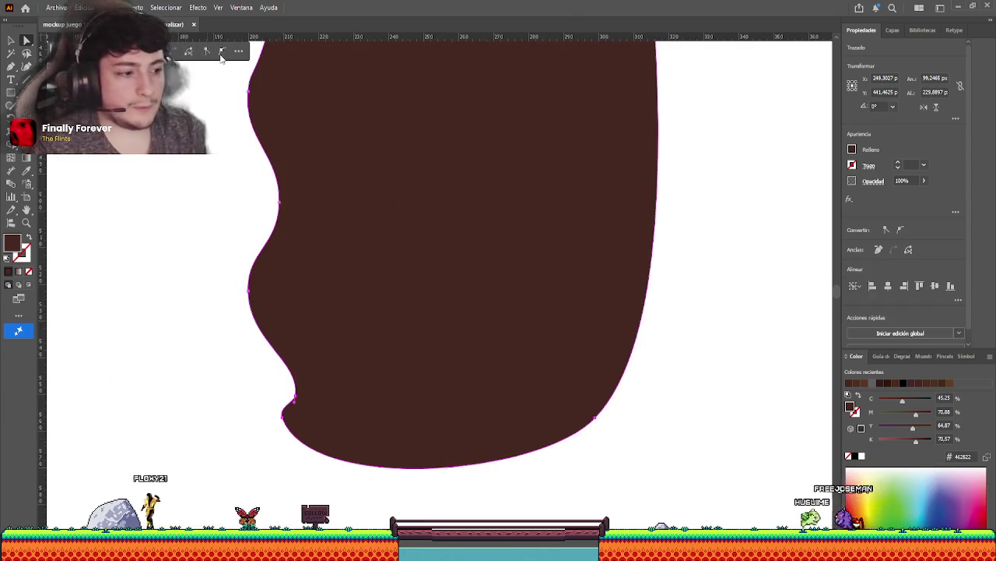
drag(571, 333, 522, 378)
click(522, 376)
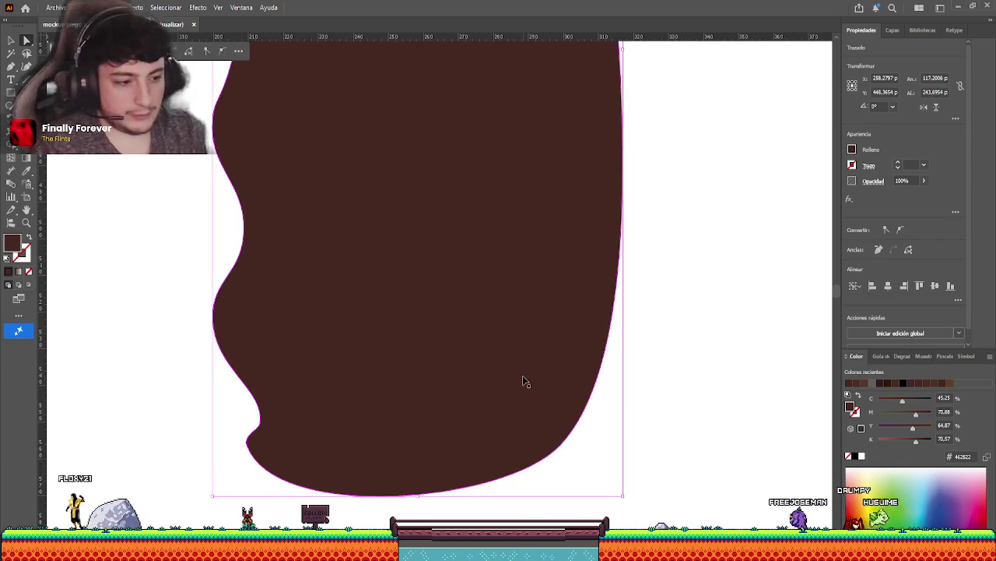
key(ctrl+z)
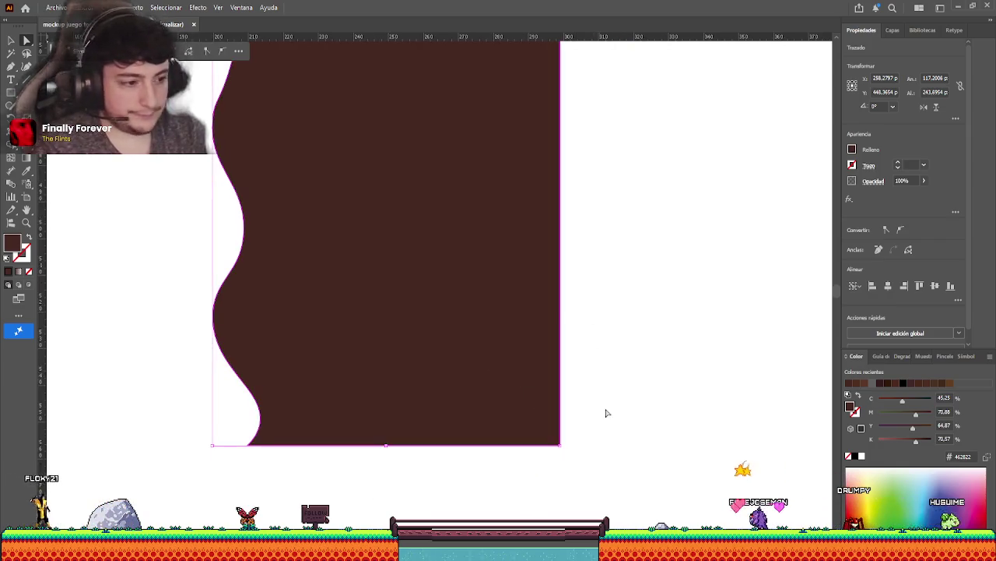
Make the bottom-left anchor smooth and drag its handle to flatten the bottom curve.
click(559, 447)
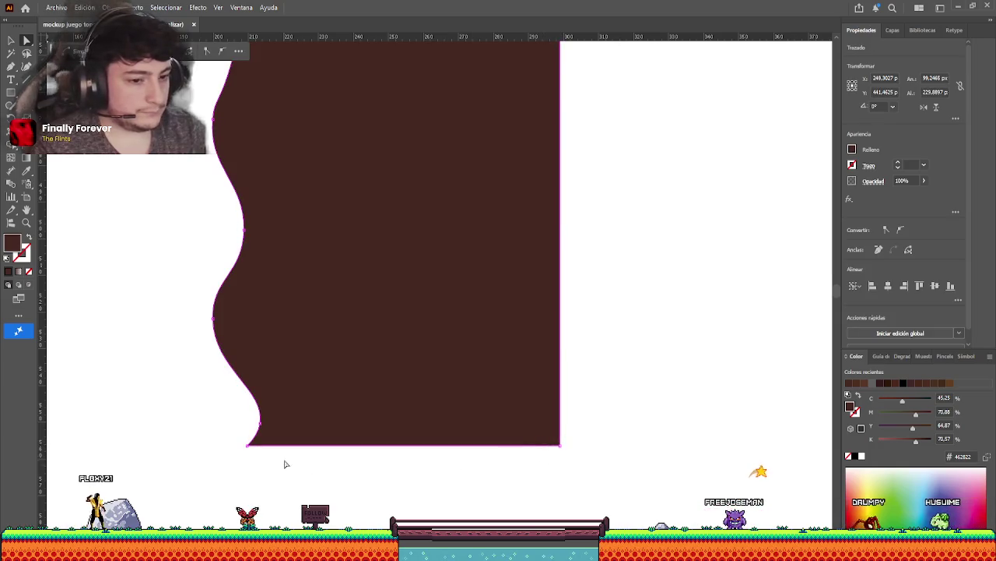
click(249, 447)
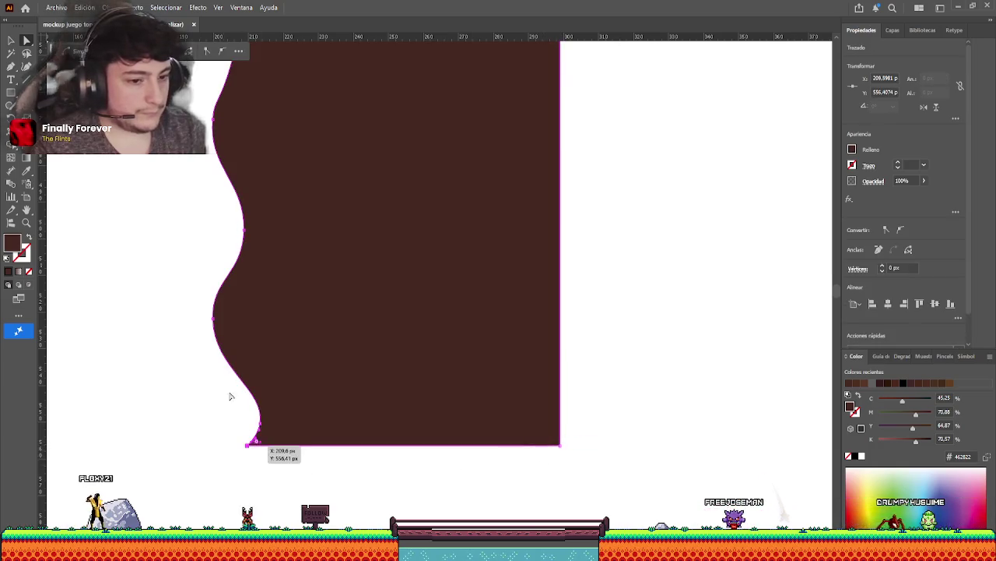
click(222, 52)
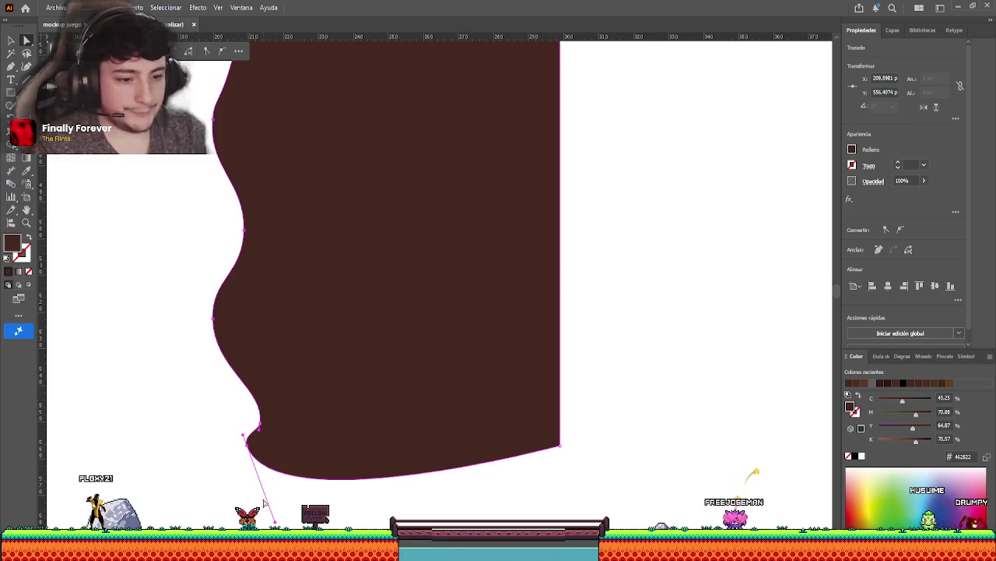
drag(264, 502, 330, 488)
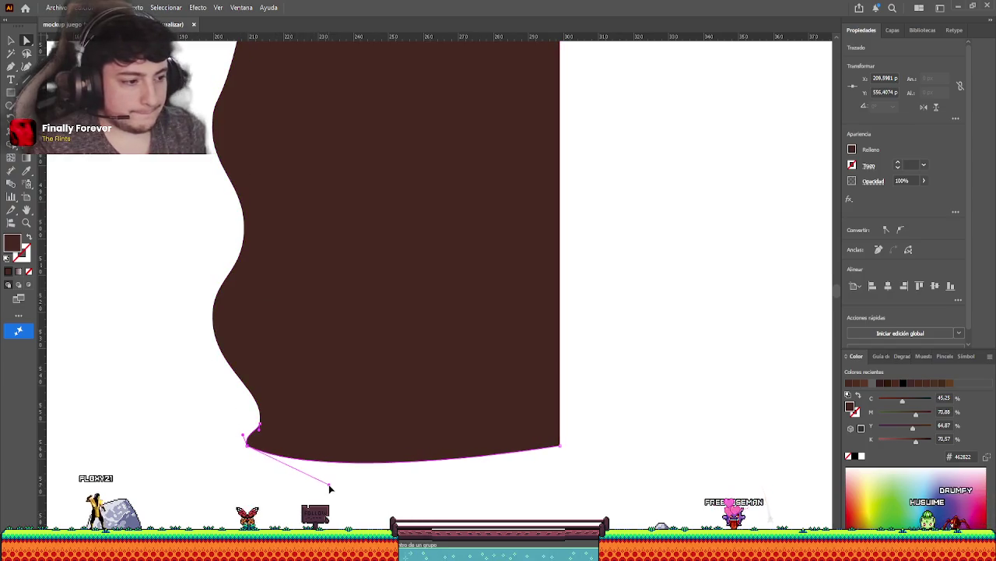
click(171, 278)
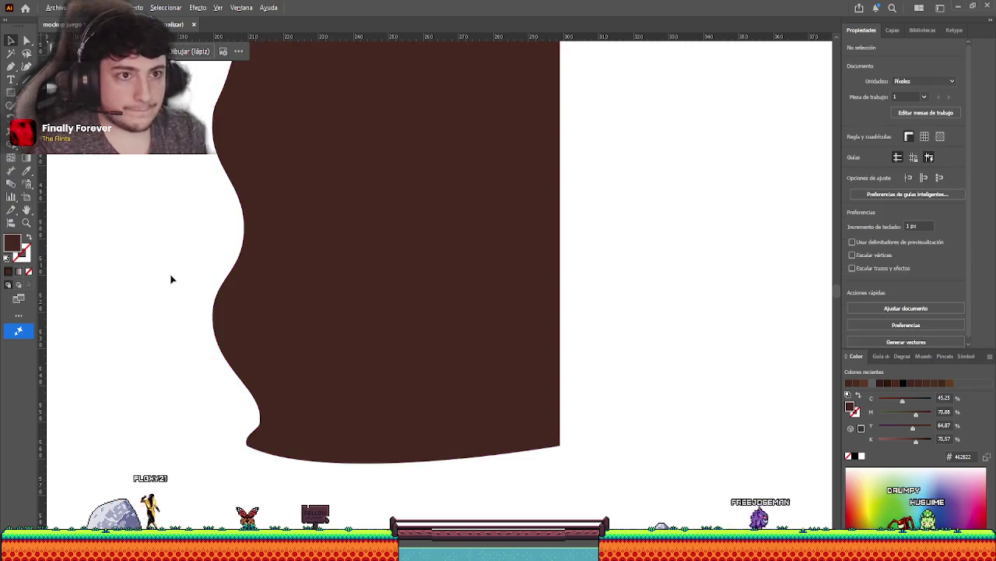
Reselect the brown strip to check its anchor points, then deselect it.
scroll(173, 304, down, 5)
scroll(173, 303, left, 3)
scroll(266, 341, up, 3)
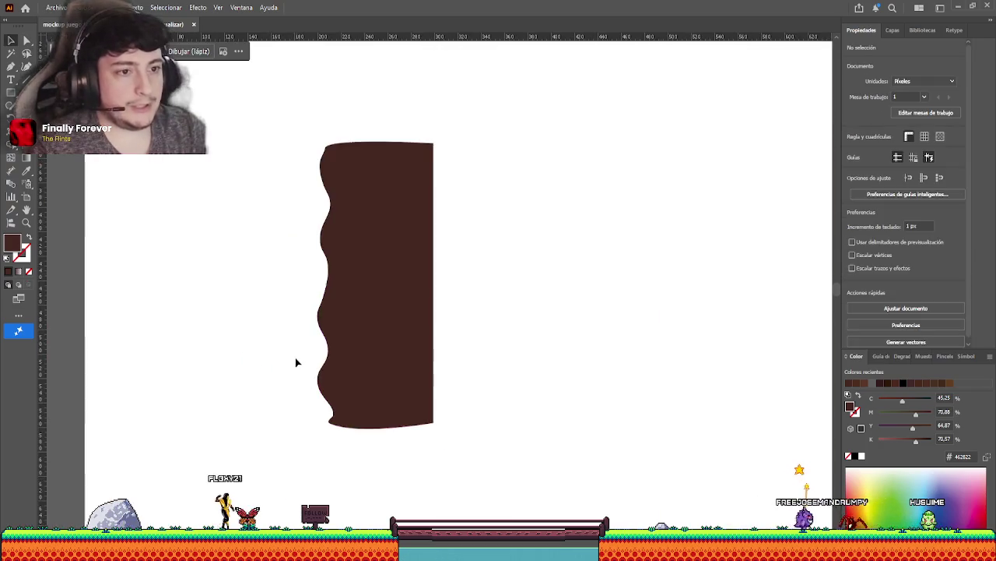
click(314, 161)
key(a)
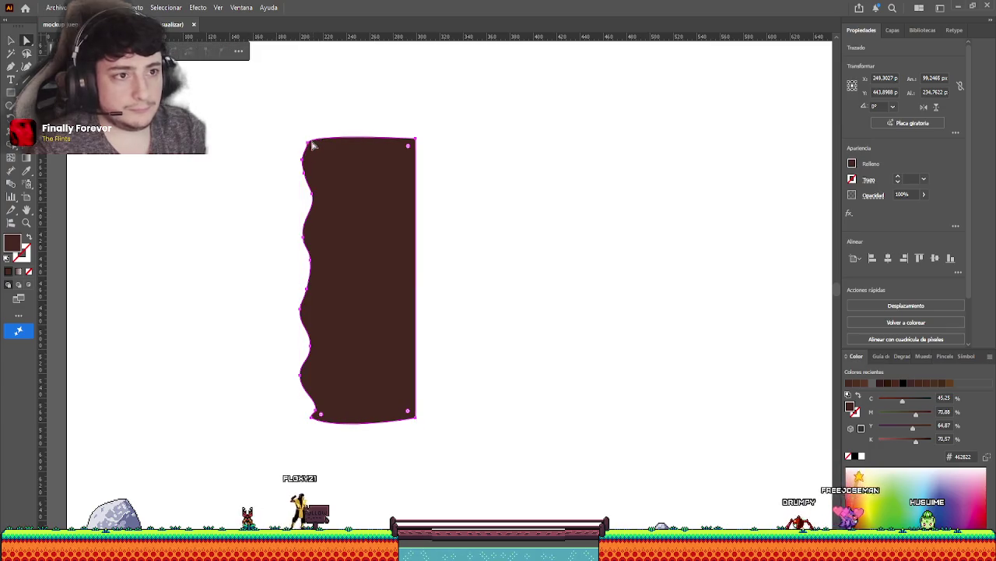
key(v)
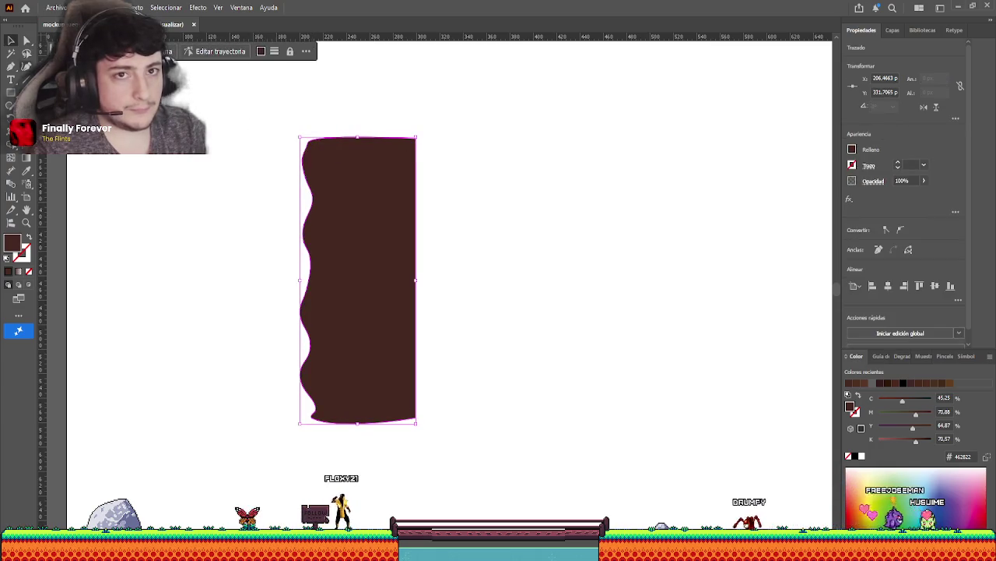
click(230, 273)
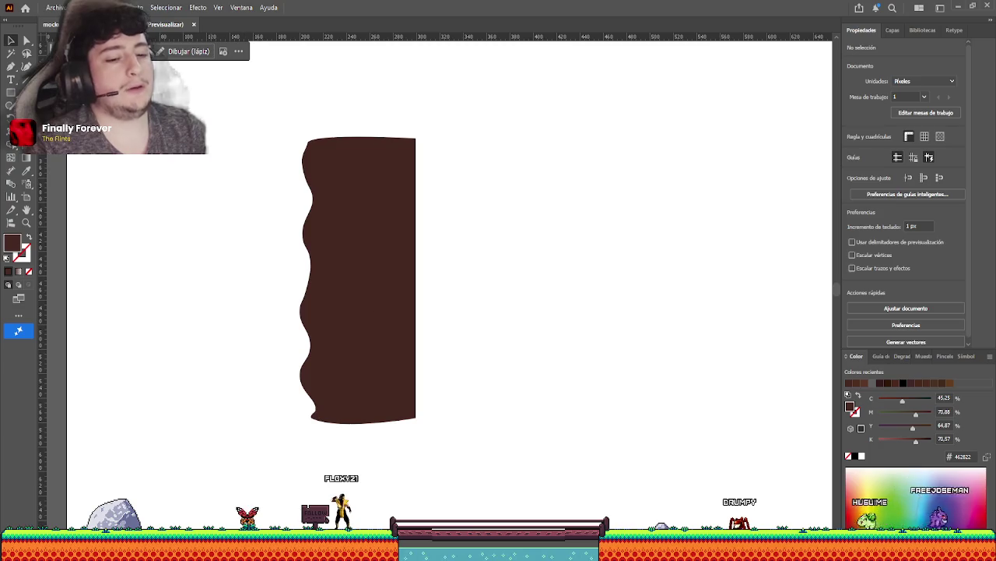
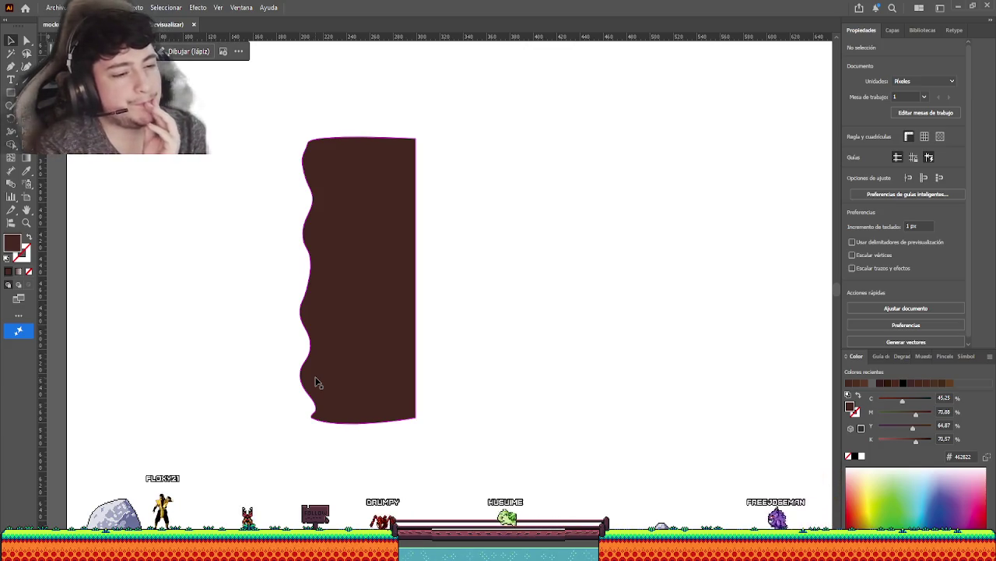
Duplicate the wavy brown shape and reflect the copy so its wavy edge faces right.
click(394, 253)
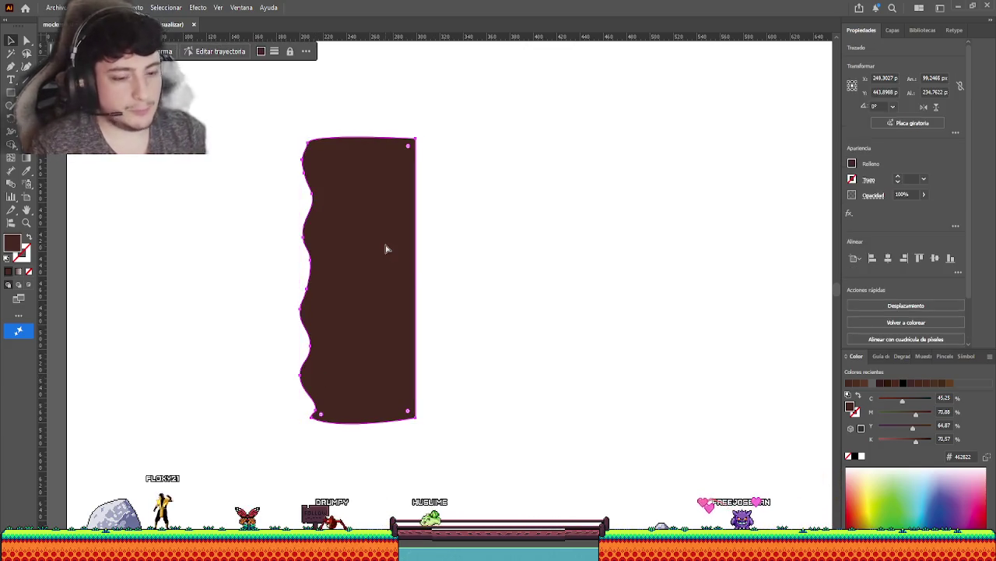
alt+drag(373, 231, 423, 234)
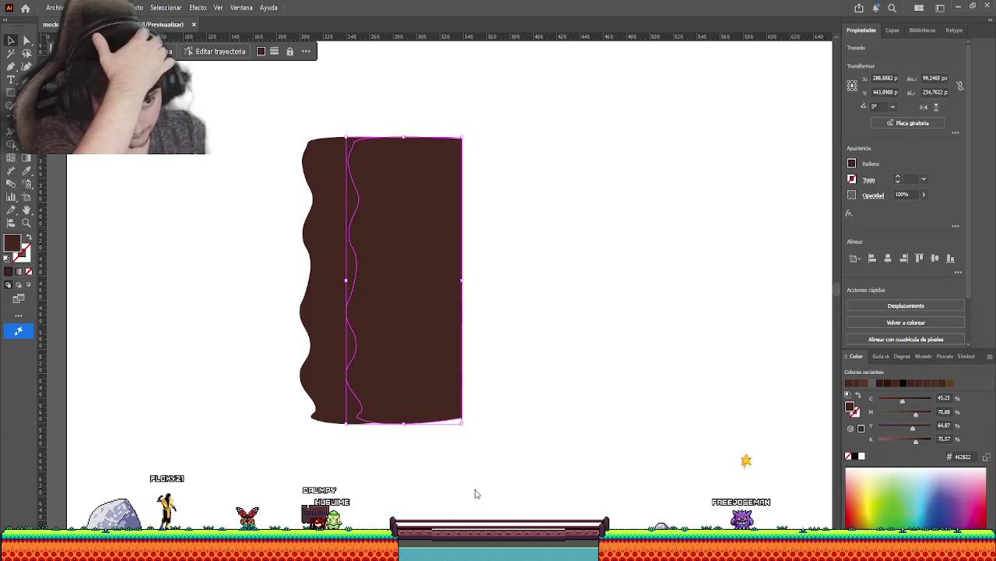
click(429, 158)
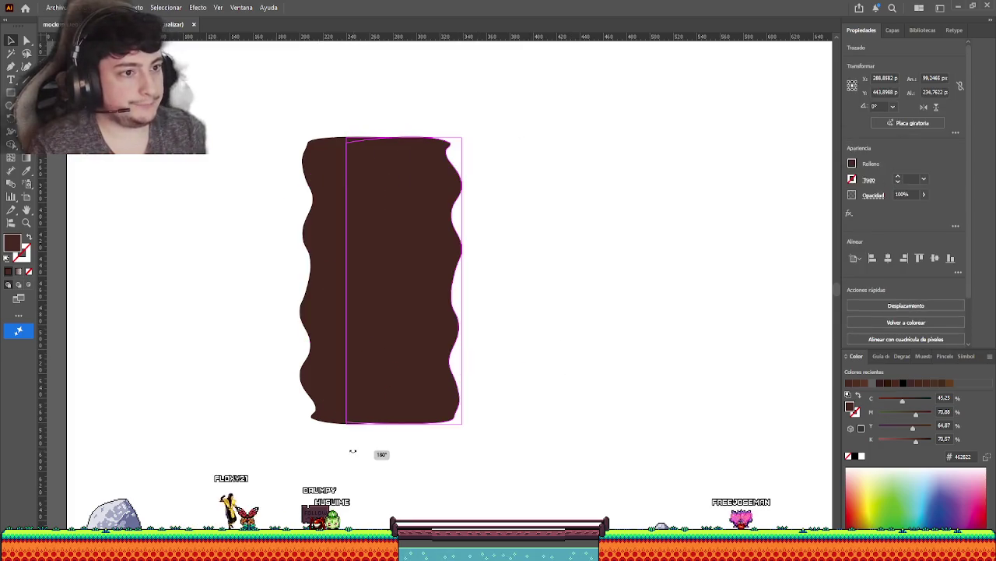
drag(414, 358, 395, 358)
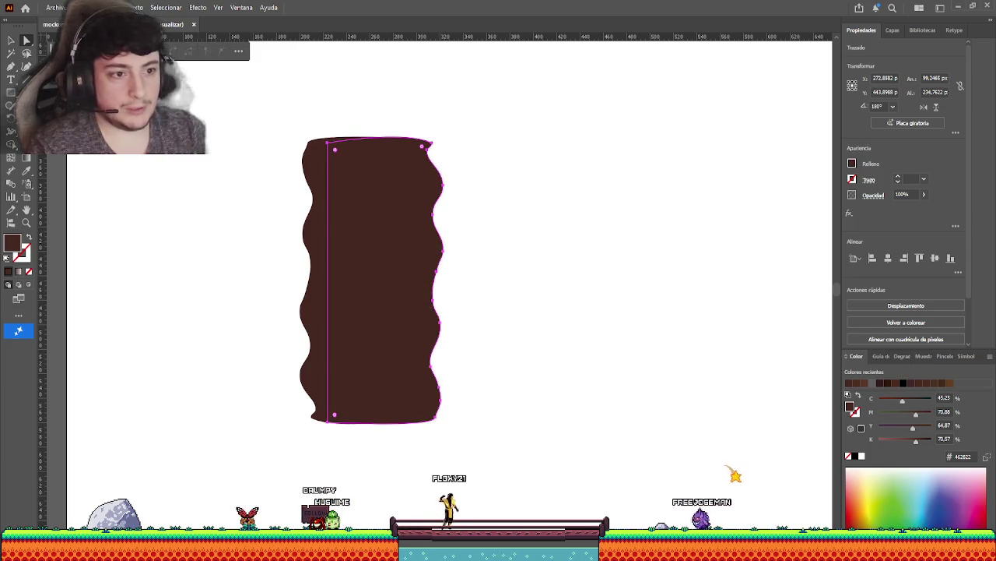
Move the mirrored half left against the original and line up its bottom anchors with the pillar's base.
key(a)
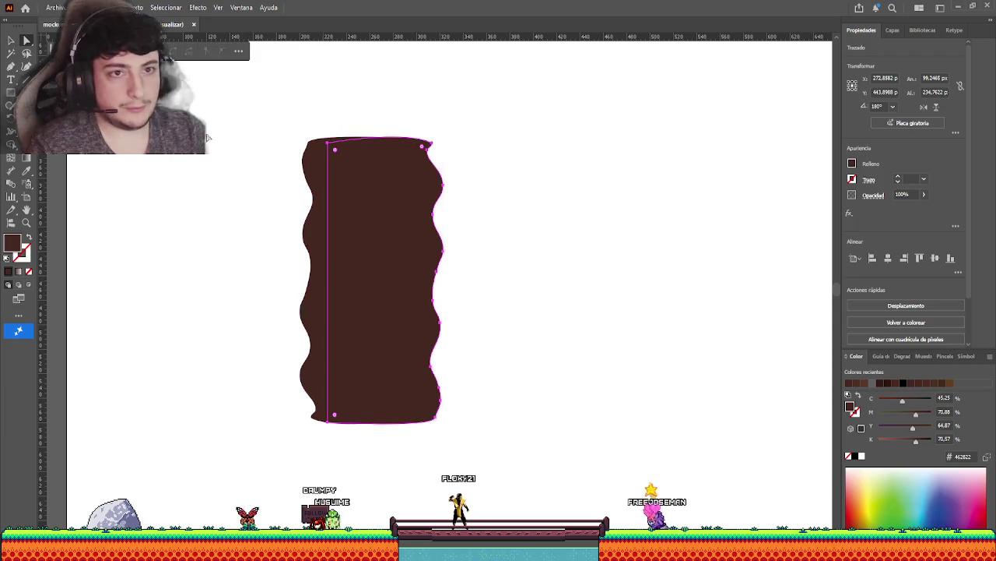
click(333, 145)
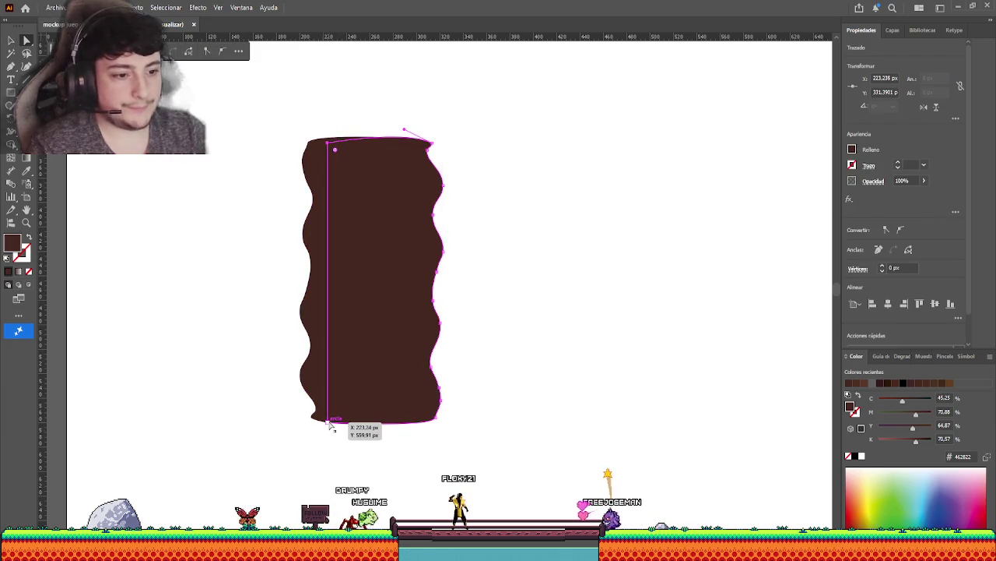
drag(328, 424, 370, 430)
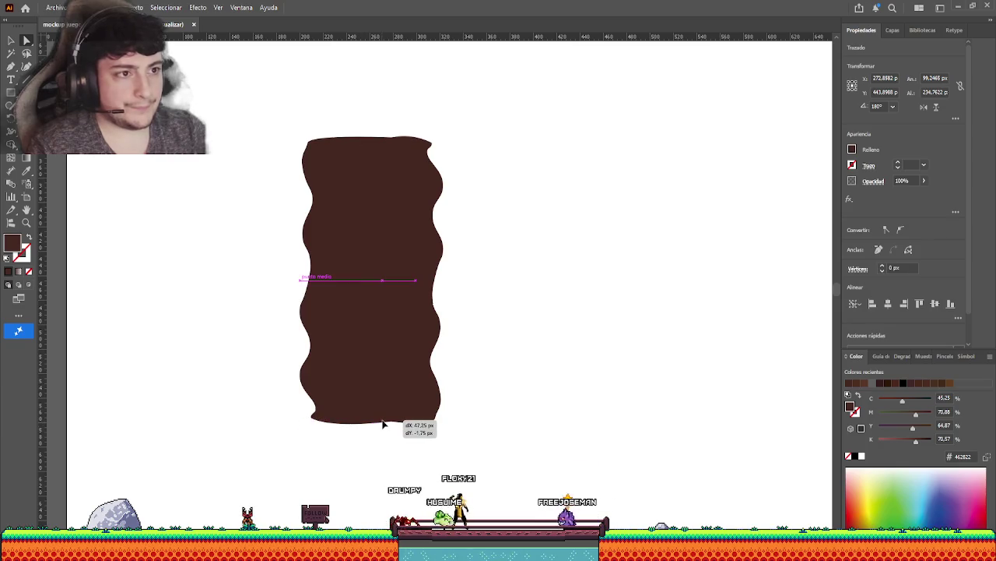
drag(372, 422, 389, 425)
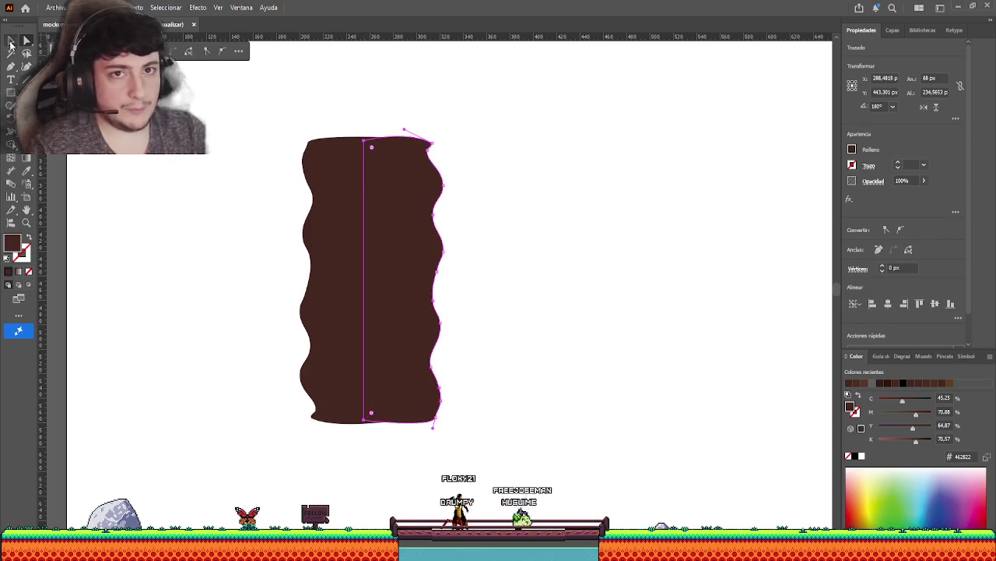
key(v)
key(ctrl+shift+a)
drag(391, 294, 402, 283)
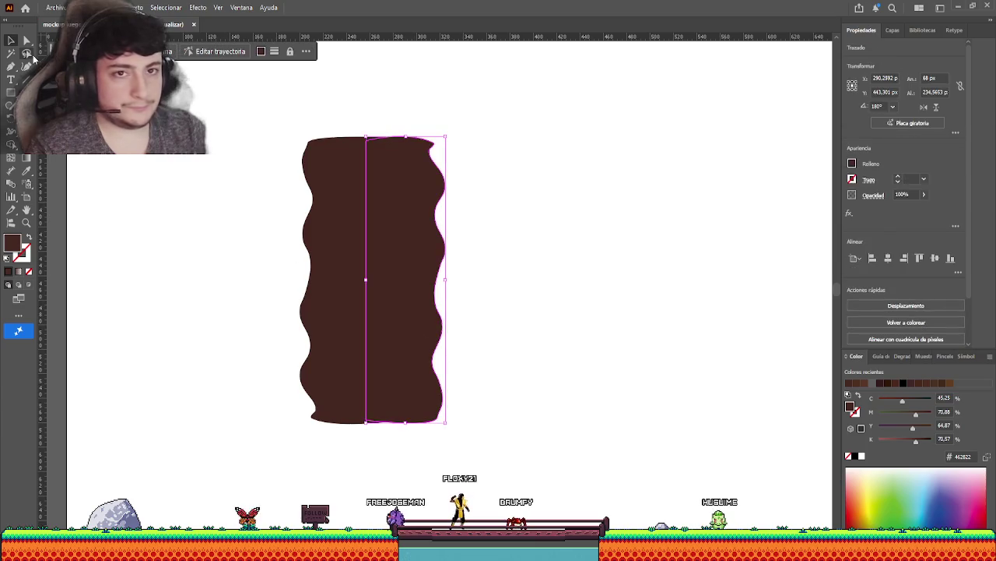
key(a)
drag(373, 412, 364, 426)
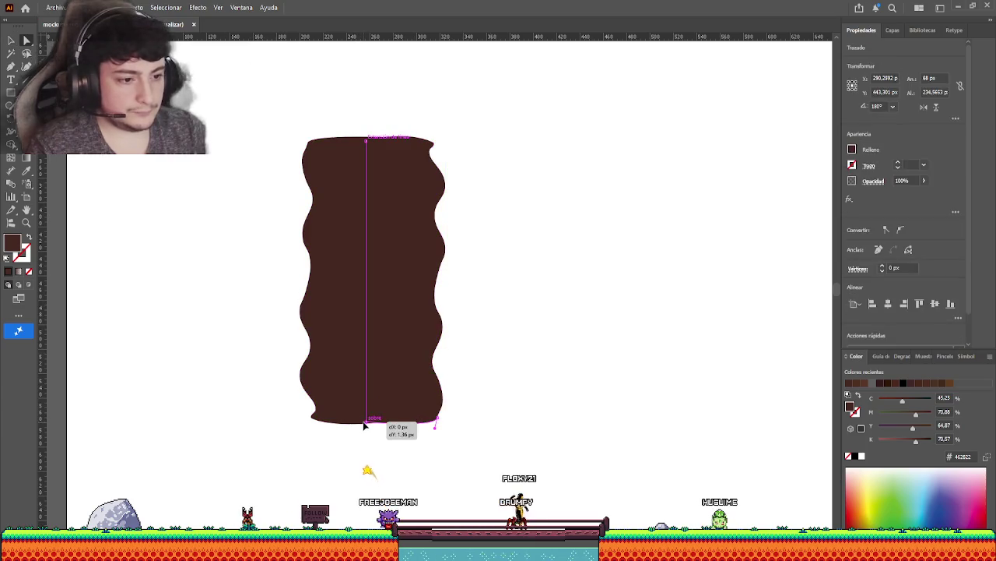
click(446, 470)
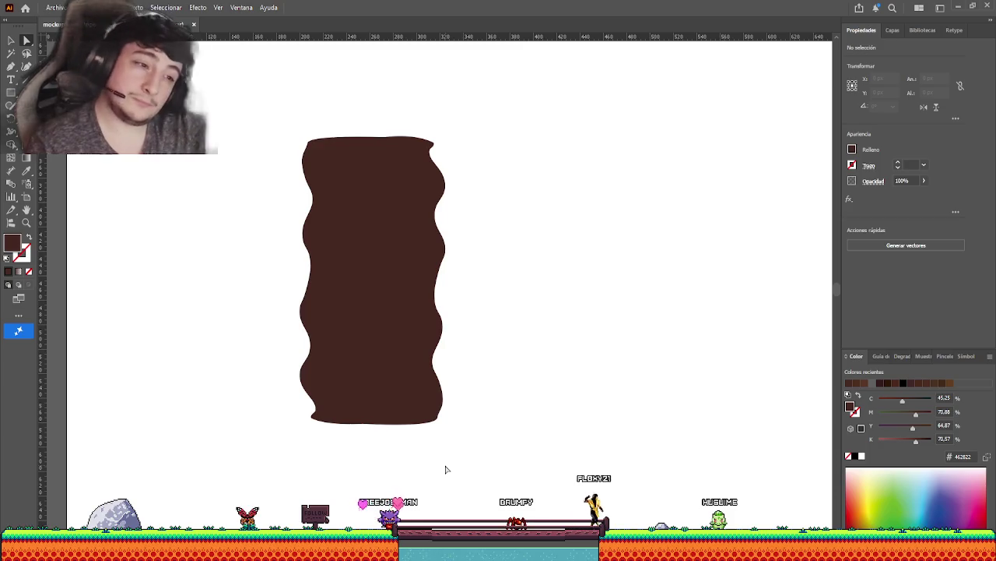
Remove the mirrored right half, leaving the original pillar with its straight right side.
key(ctrl+z)
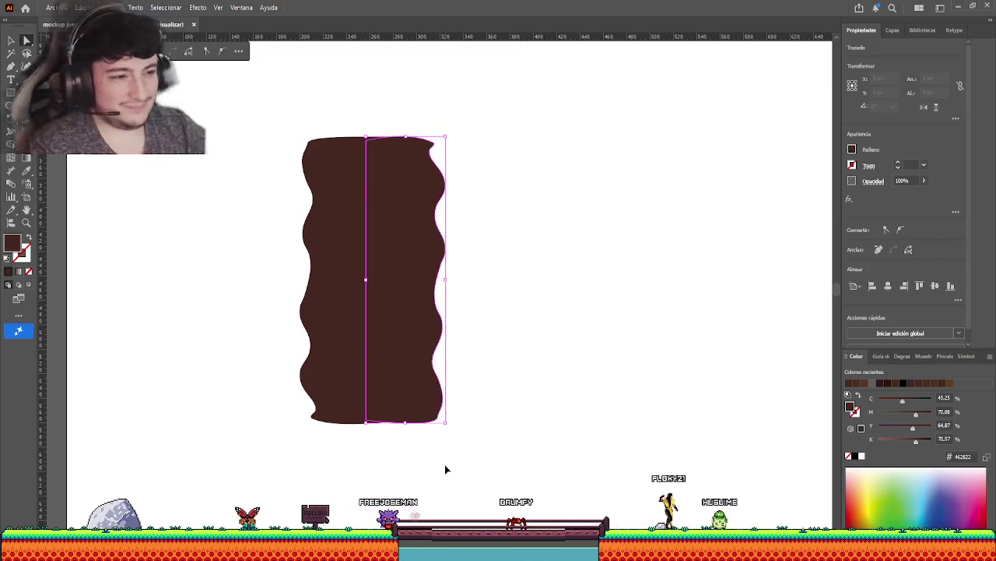
key(v)
click(120, 193)
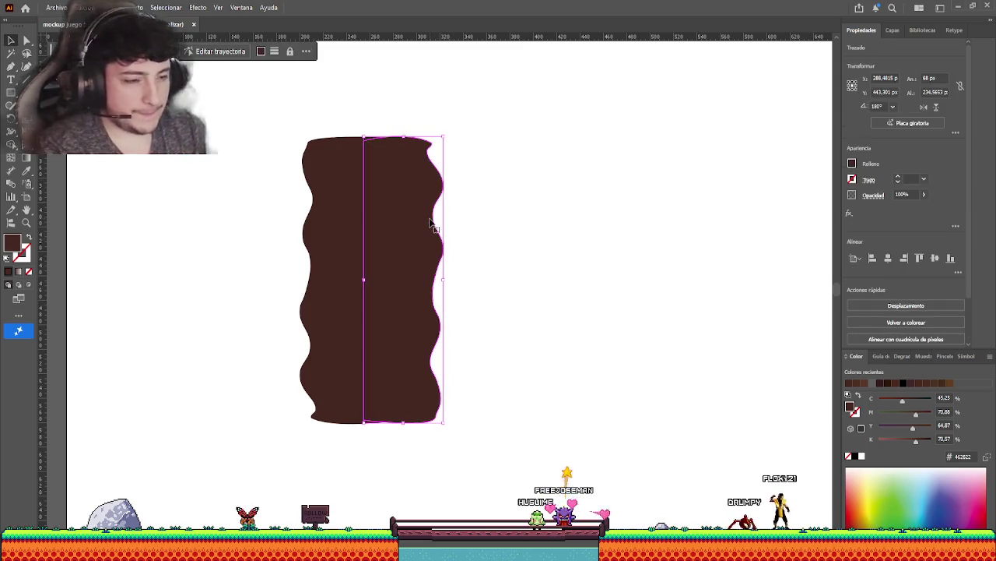
drag(416, 139, 416, 420)
click(21, 35)
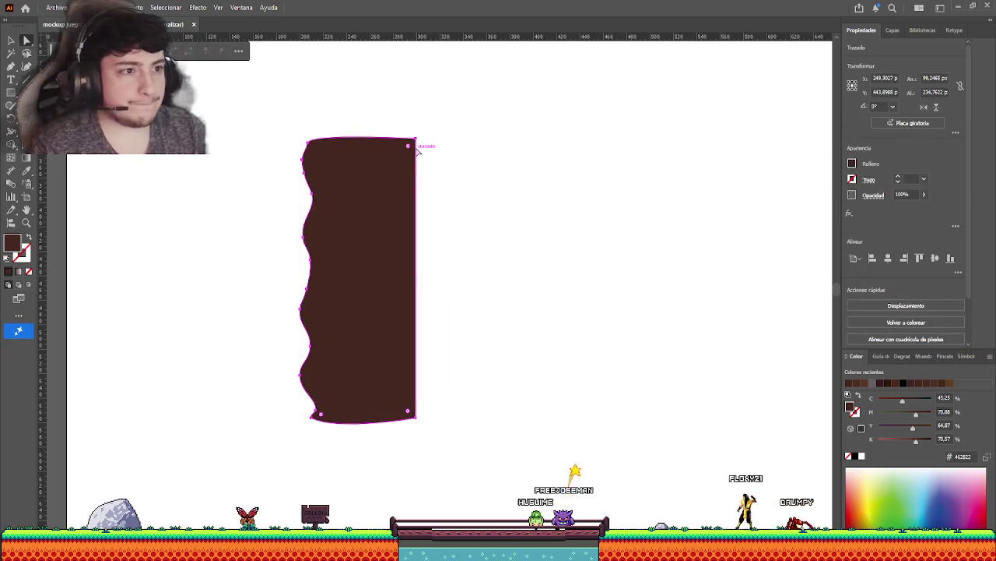
Round the pillar's top-right and bottom-right corners with the Live Corner widgets.
drag(408, 148, 413, 151)
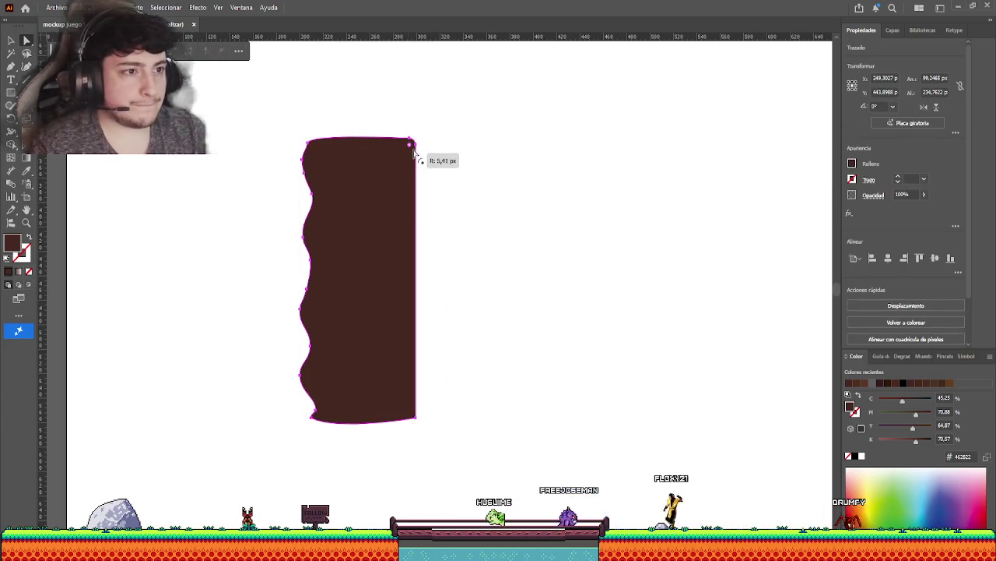
click(490, 165)
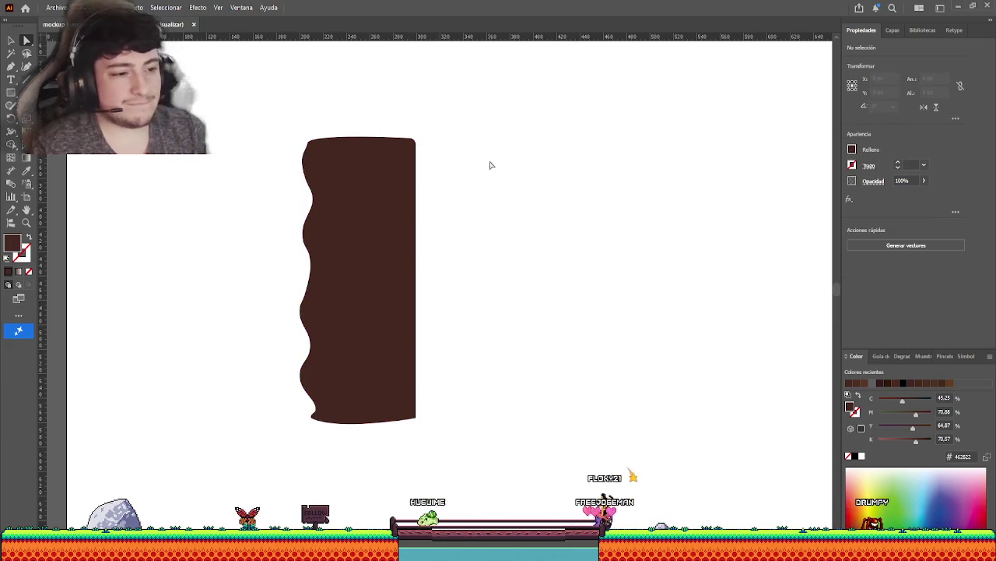
click(409, 307)
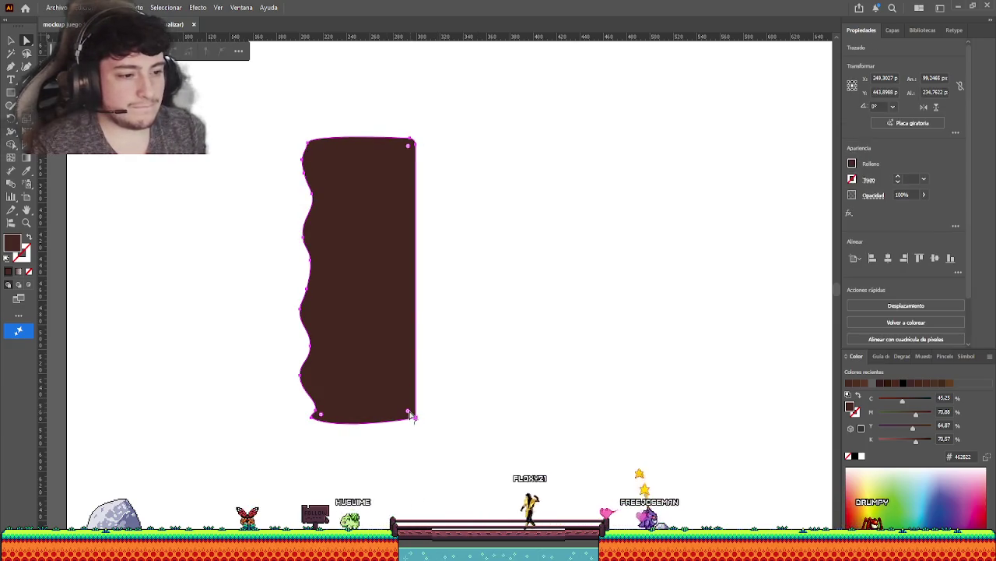
drag(408, 411, 402, 412)
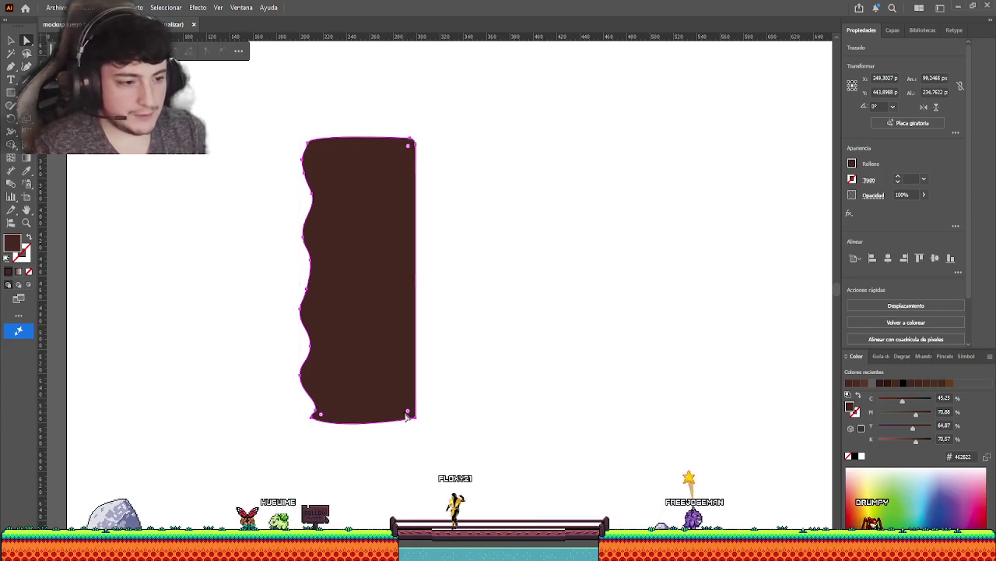
click(413, 418)
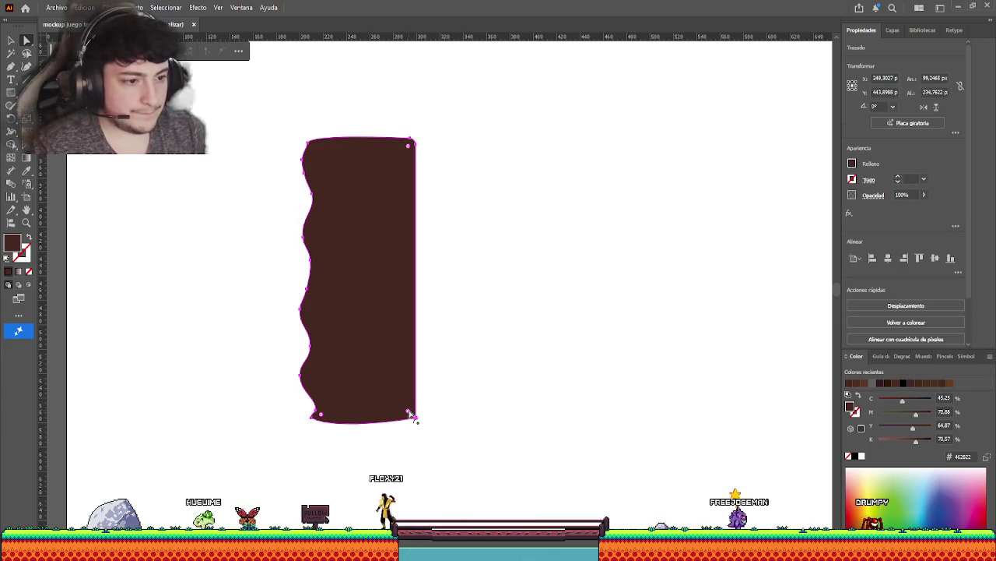
drag(403, 410, 395, 403)
click(506, 387)
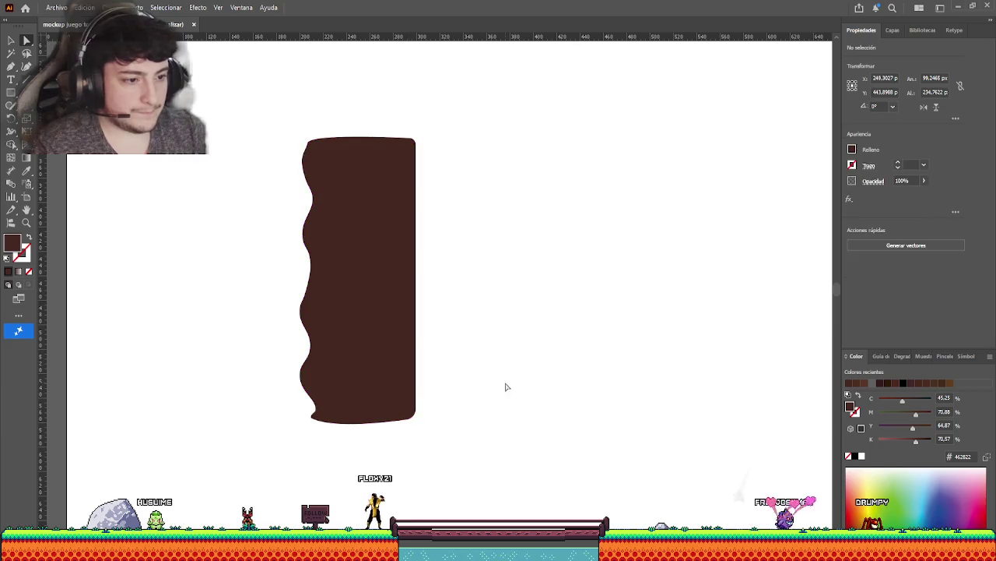
Select the brown pillar and apply the stone-texture fill to it.
key(v)
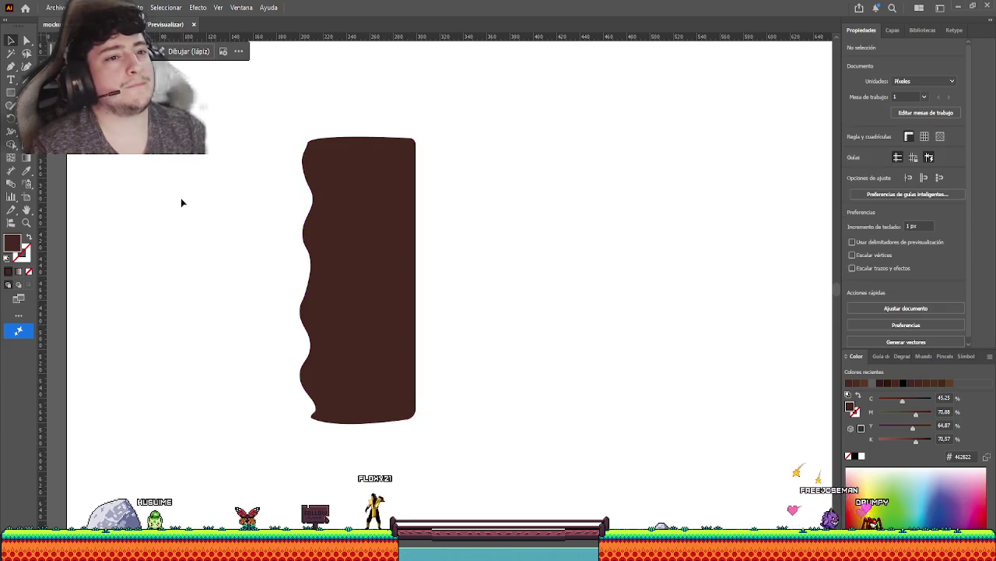
scroll(248, 247, down, 1)
click(303, 240)
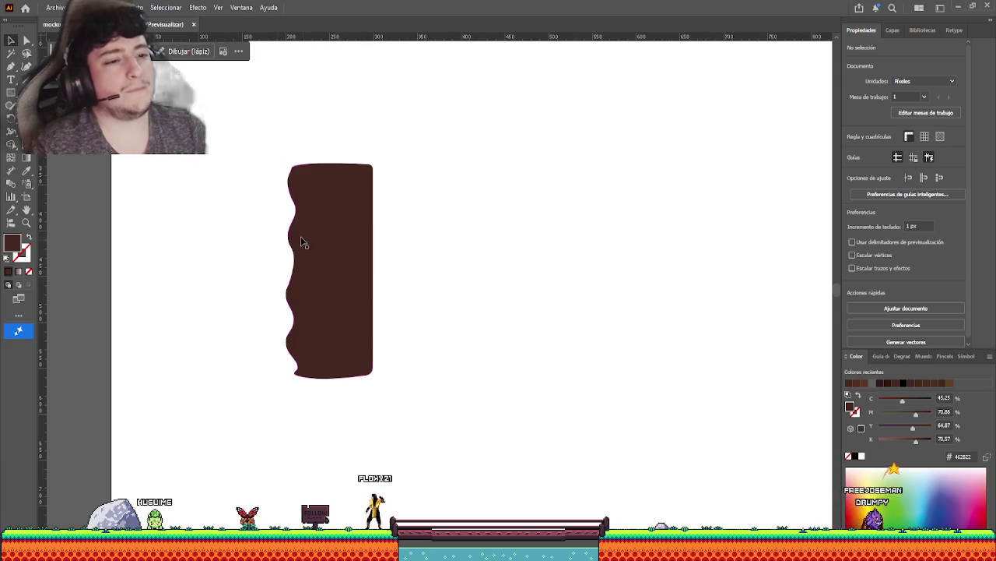
scroll(304, 242, left, 5)
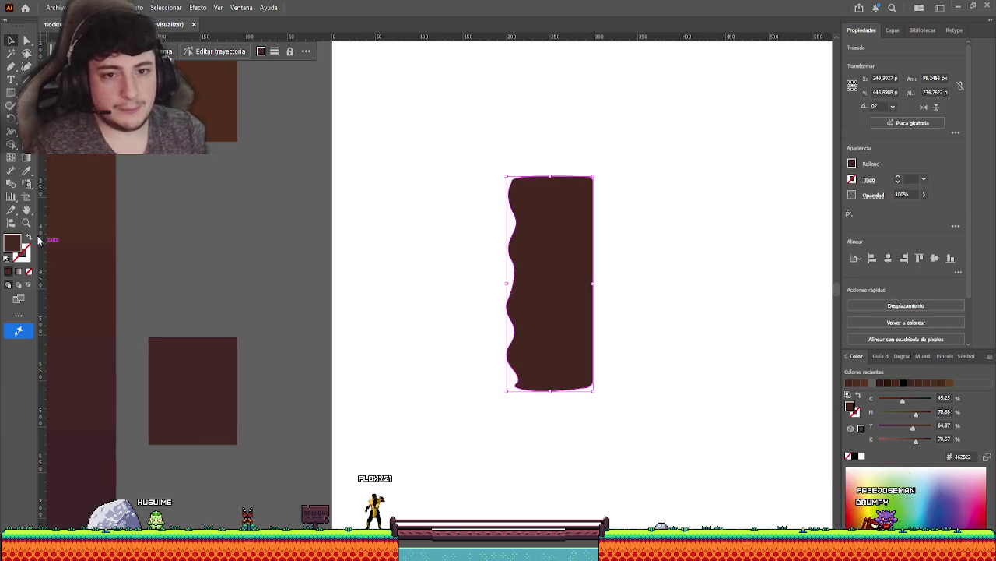
click(27, 171)
scroll(311, 156, left, 4)
scroll(385, 171, up, 5)
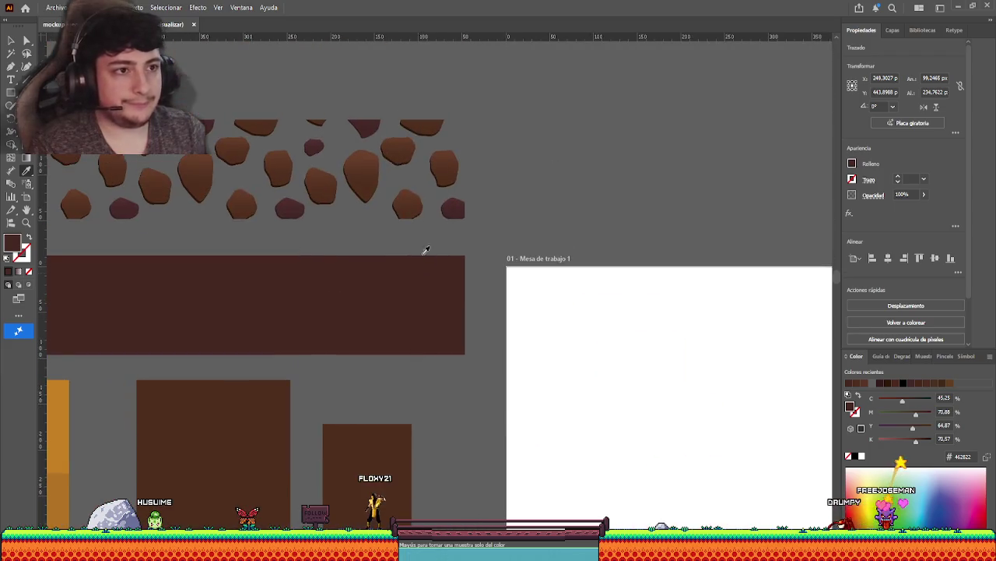
click(17, 38)
Zoom in on the pillar and delete the rock shapes from the column.
click(520, 378)
scroll(483, 272, down, 5)
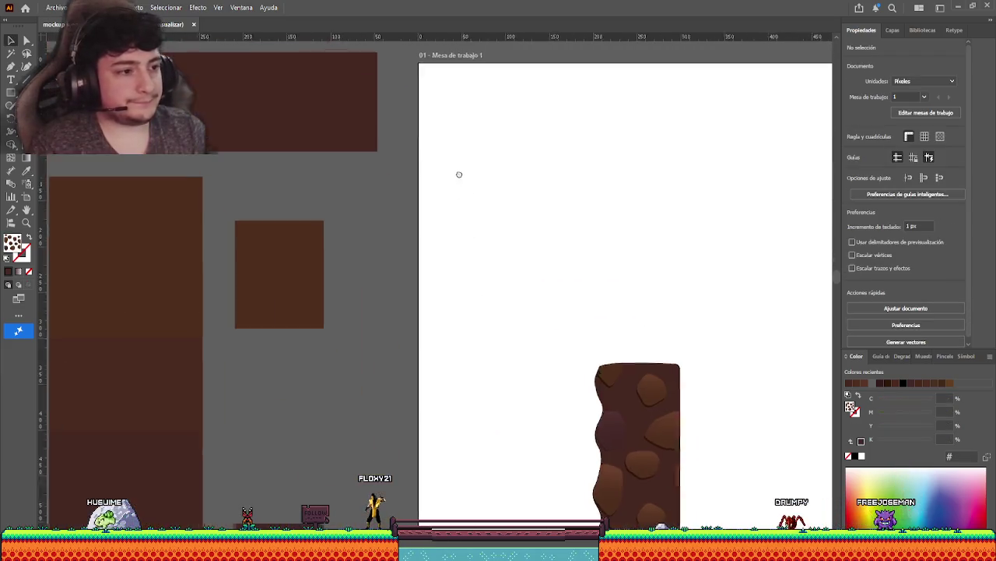
scroll(451, 234, down, 3)
scroll(436, 283, right, 5)
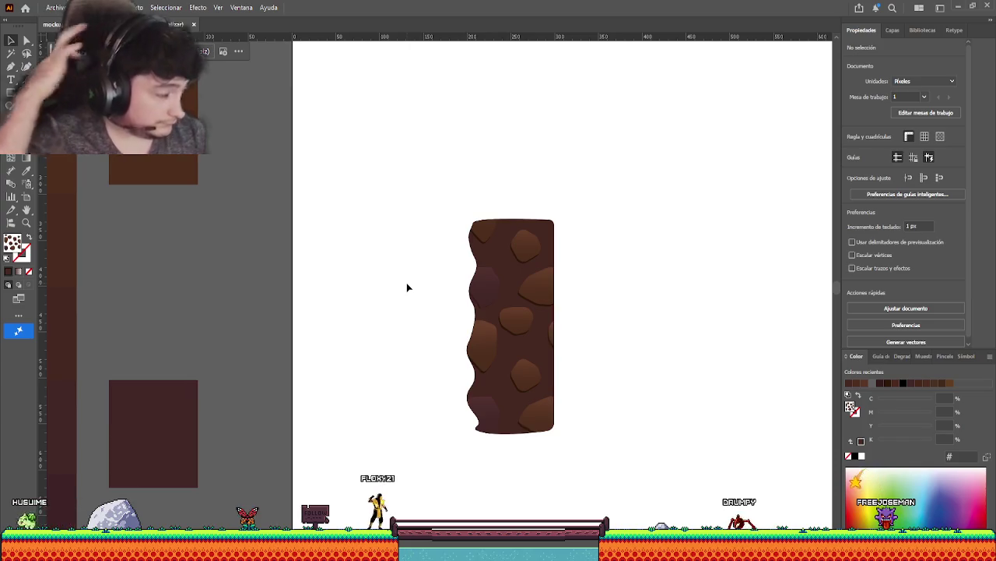
key(ctrl+plus)
key(ctrl+plus)
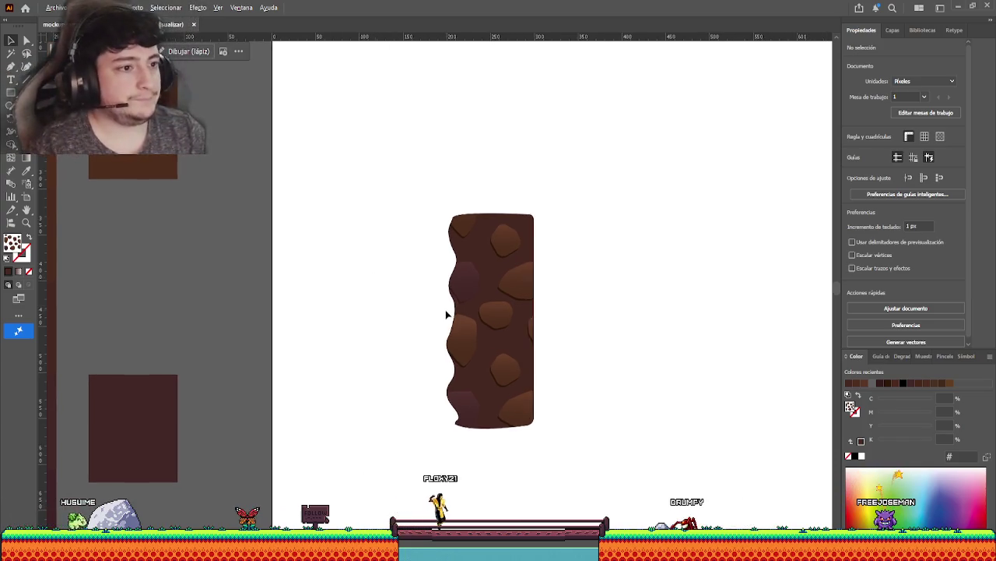
drag(405, 306, 343, 231)
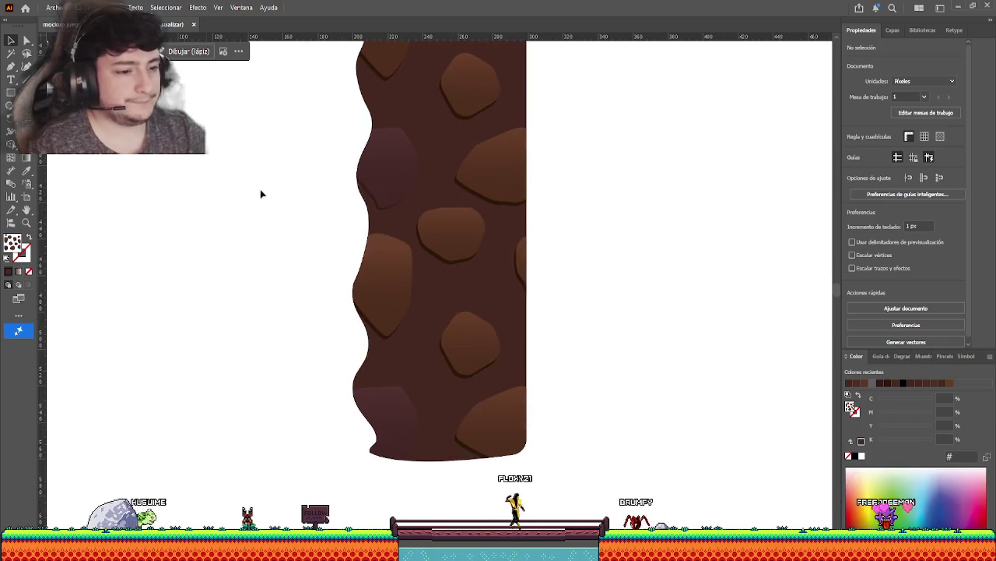
key(a)
click(434, 250)
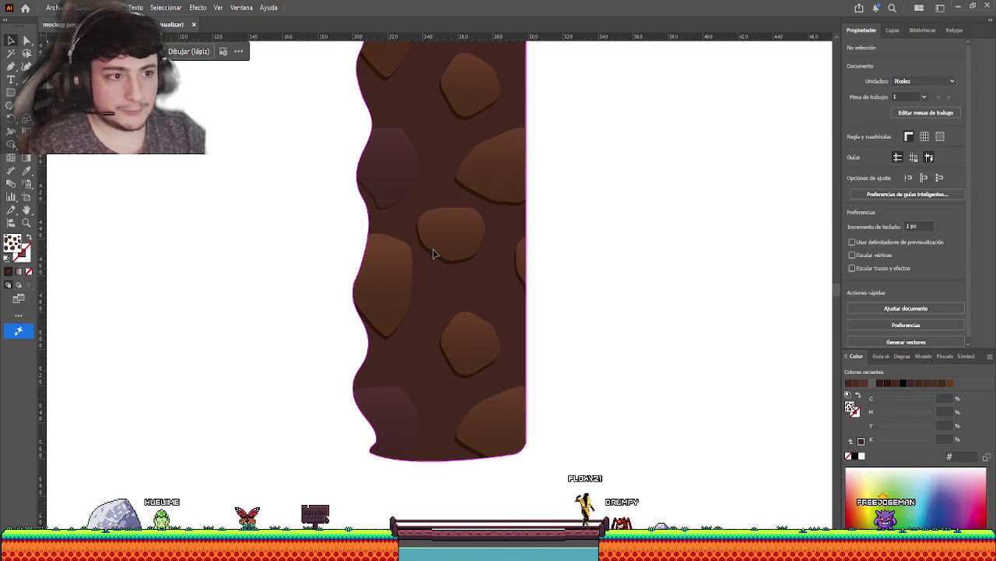
key(Delete)
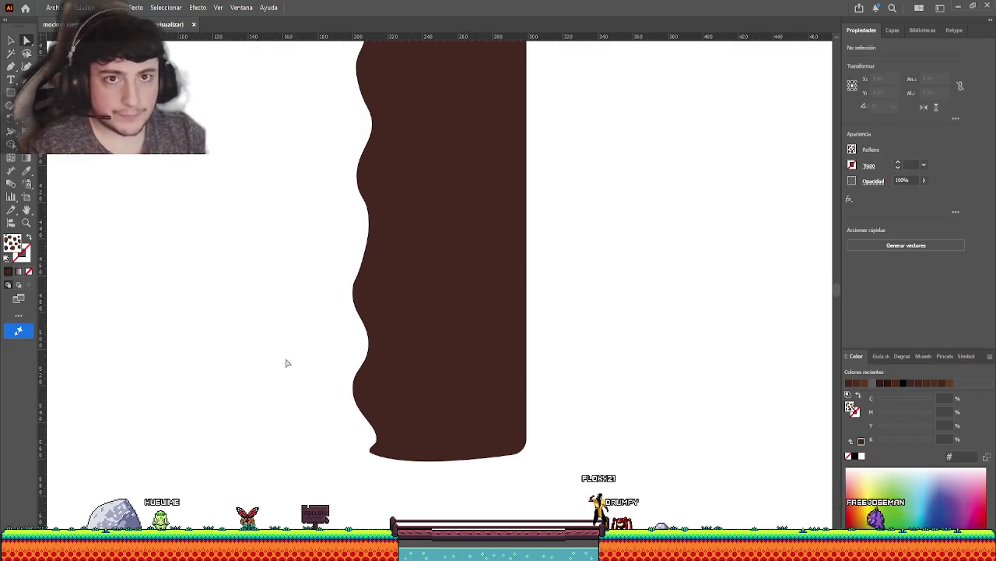
Reshape the column's lower-left curve, left bulge and upper-left curve by dragging anchors.
scroll(351, 360, down, 2)
scroll(351, 361, up, 2)
scroll(348, 368, up, 2)
scroll(348, 368, up, 1)
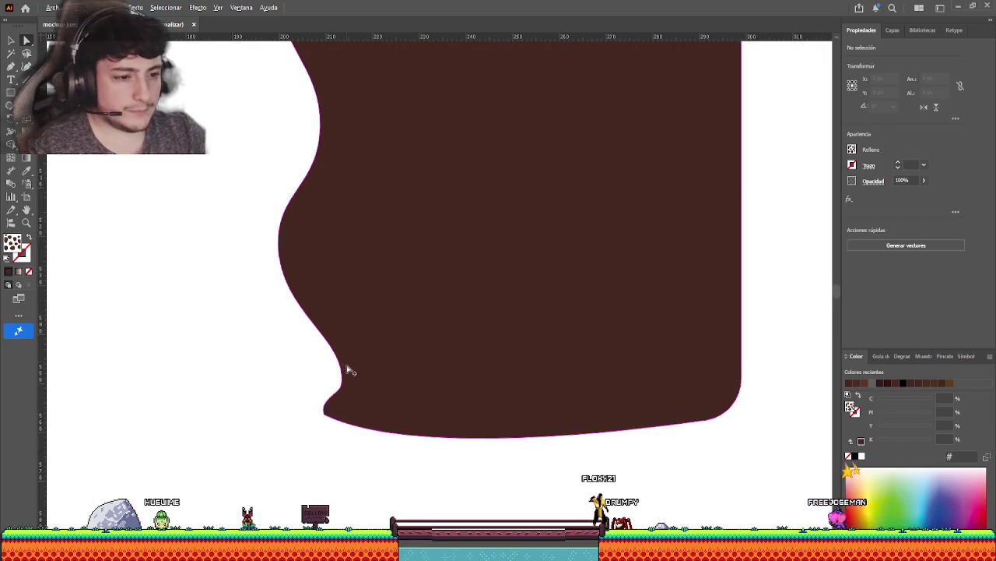
click(332, 404)
drag(339, 383, 333, 376)
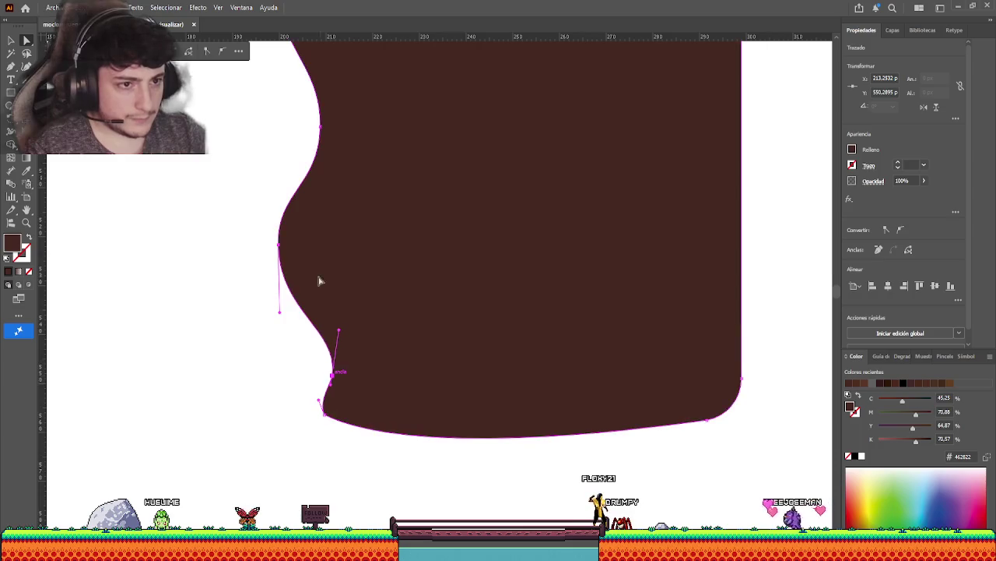
click(294, 220)
drag(279, 244, 293, 234)
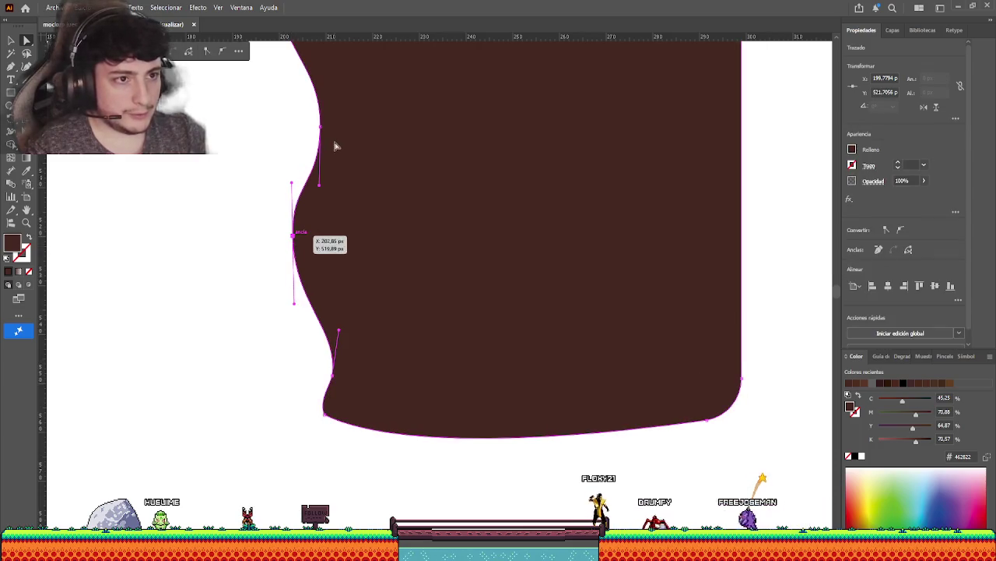
drag(318, 184, 290, 133)
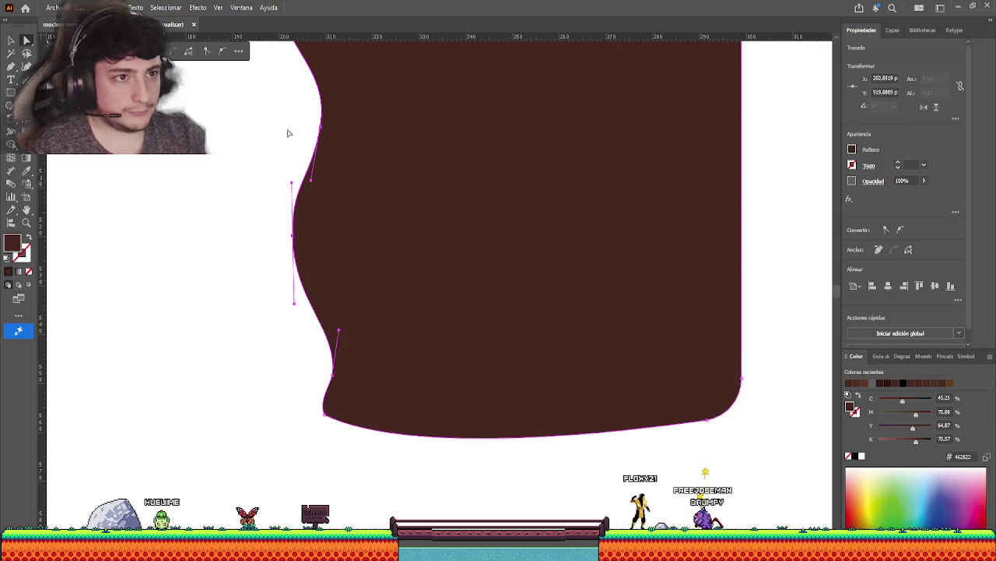
Push the left bulge inward and bend the left edge into an S-wave.
scroll(361, 373, up, 5)
scroll(360, 373, left, 2)
drag(368, 251, 382, 234)
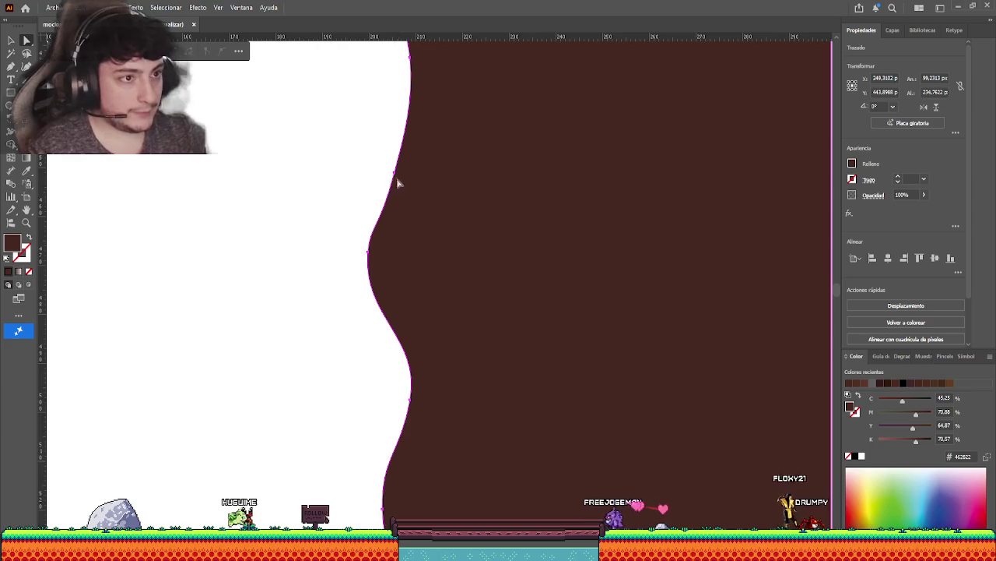
click(388, 233)
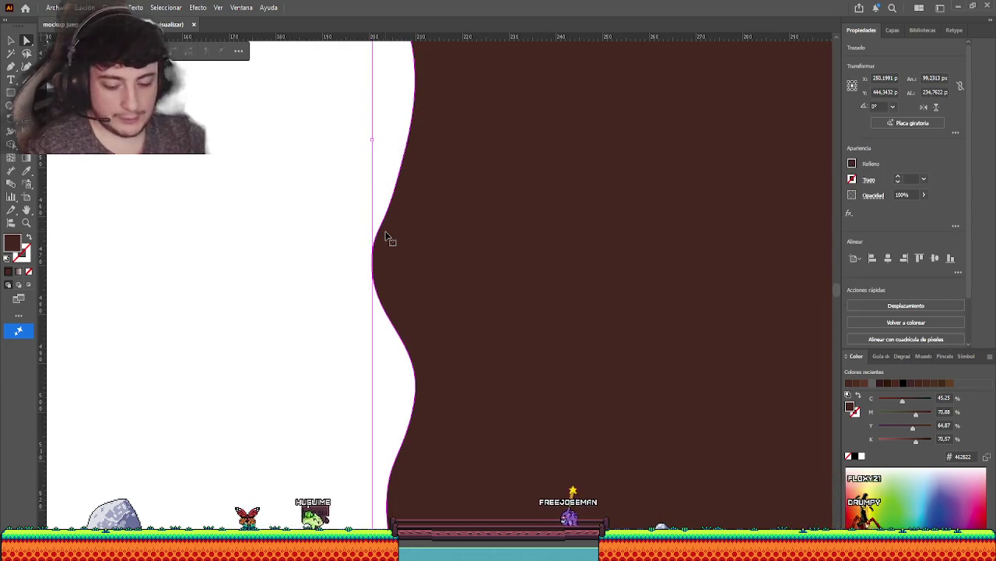
click(379, 225)
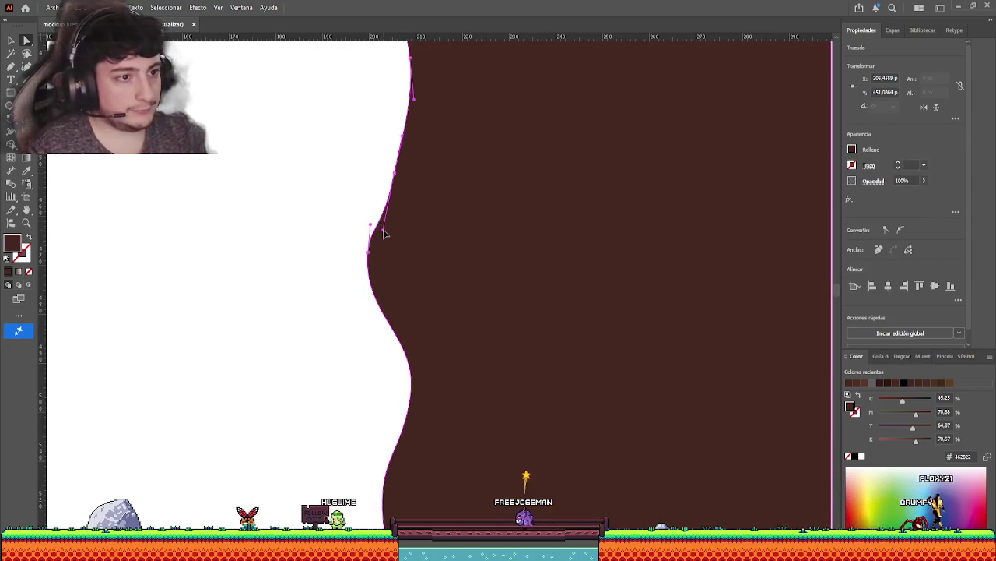
drag(369, 253, 402, 271)
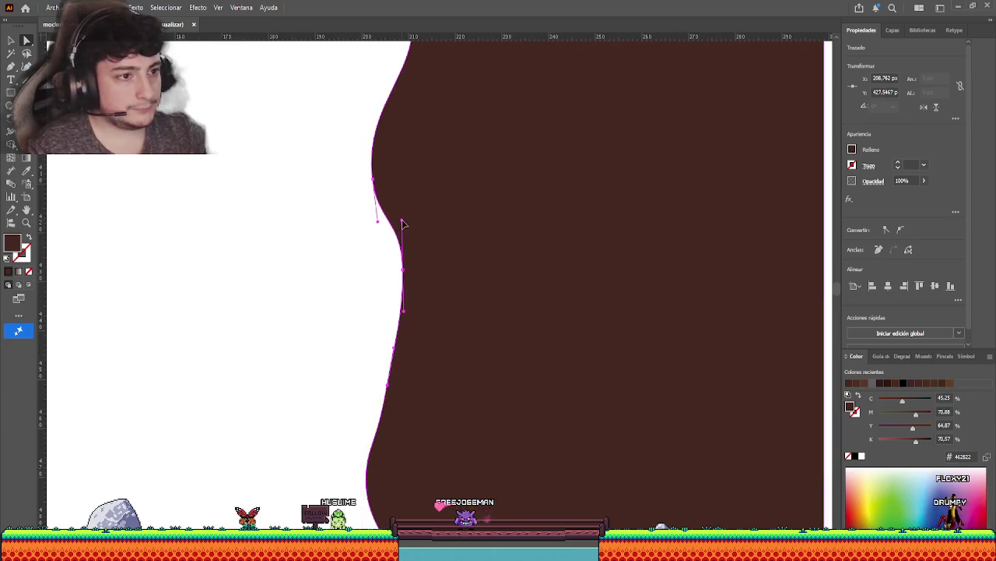
drag(376, 181, 408, 187)
mouse_move(389, 257)
mouse_down()
mouse_move(404, 295)
mouse_move(396, 312)
mouse_up()
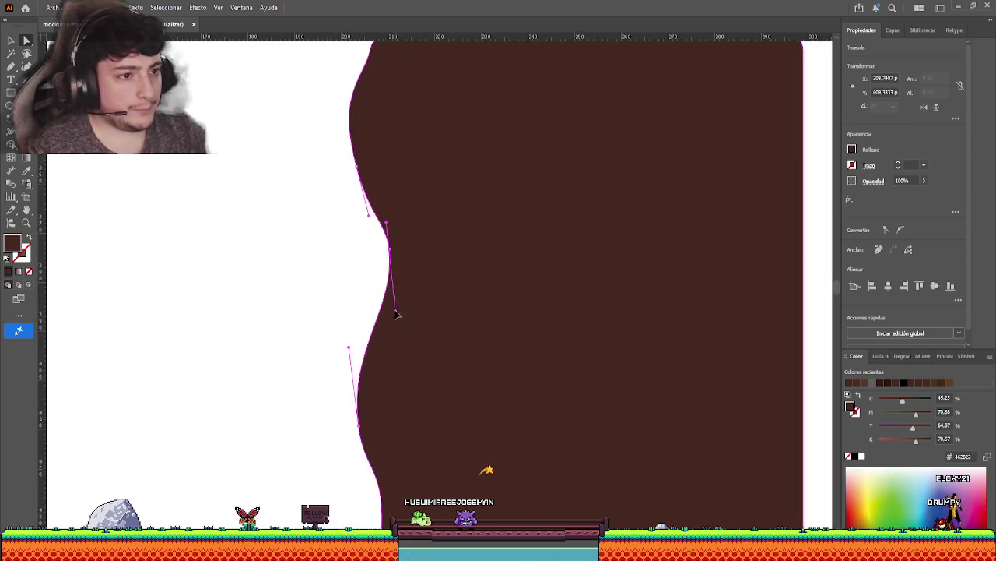
click(392, 251)
mouse_move(390, 230)
mouse_down()
mouse_move(412, 238)
mouse_move(394, 243)
mouse_move(397, 255)
mouse_move(387, 237)
mouse_up()
Check and adjust the anchors along the column's upper-left edge curve.
click(390, 249)
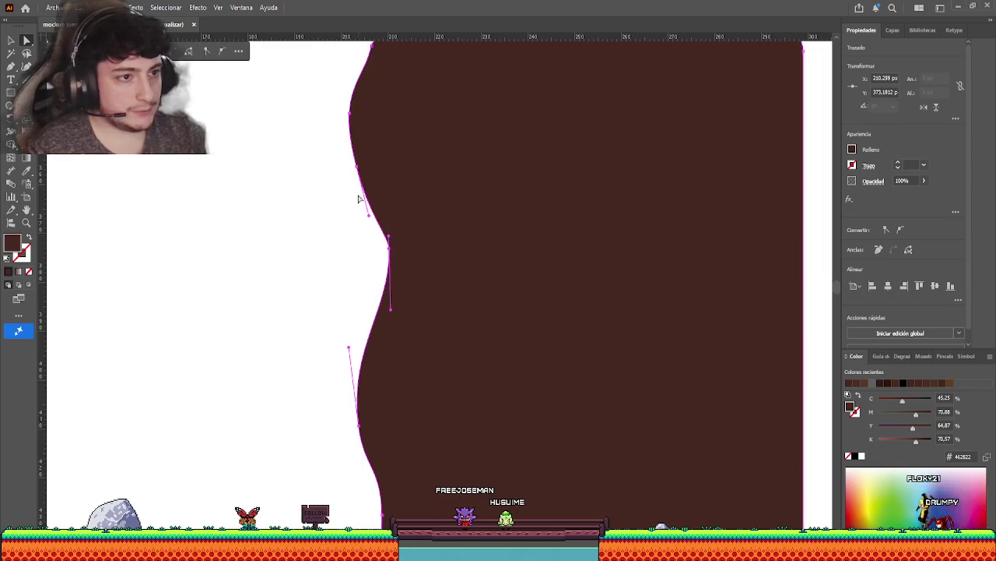
scroll(359, 203, up, 4)
click(348, 268)
click(348, 244)
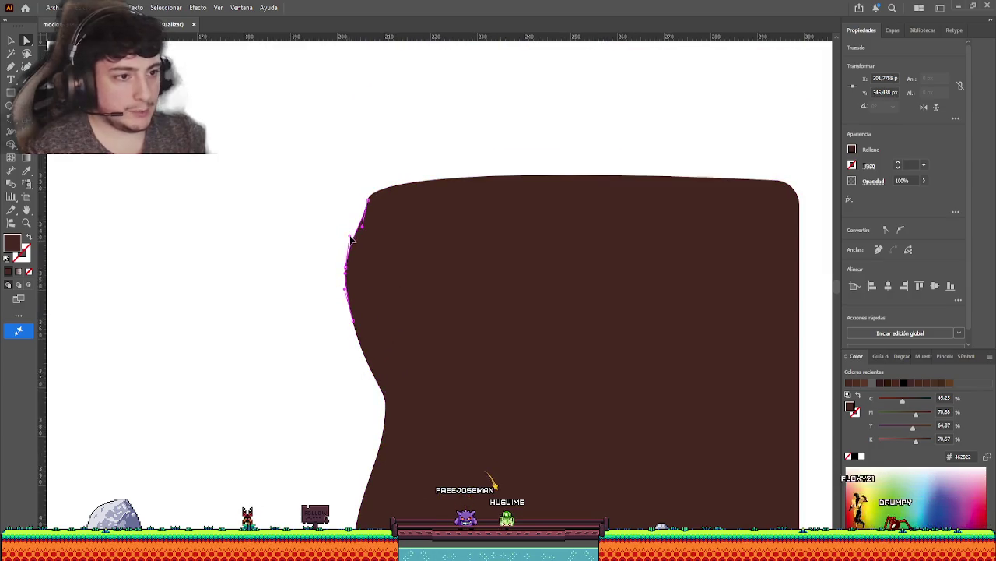
click(361, 232)
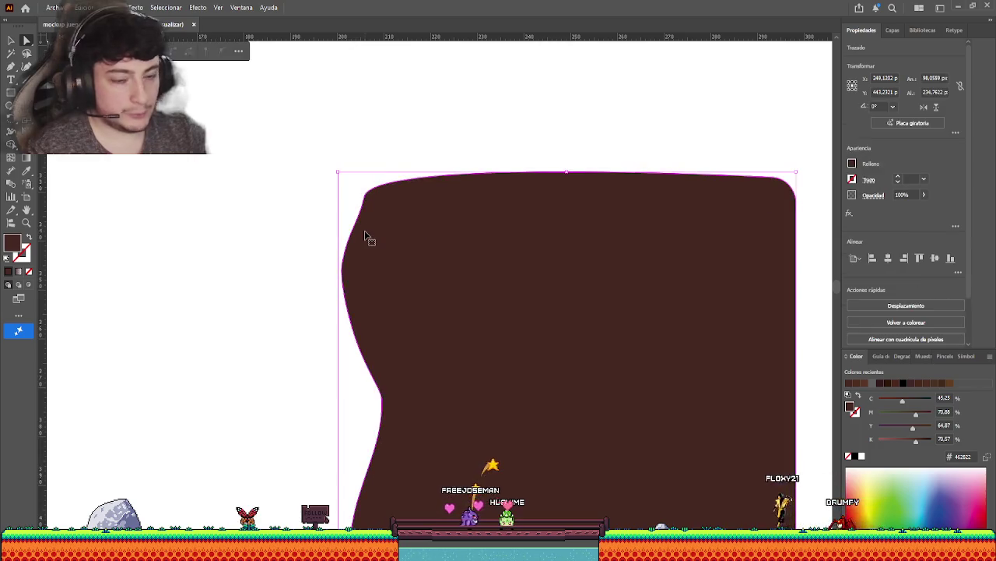
click(370, 204)
click(364, 231)
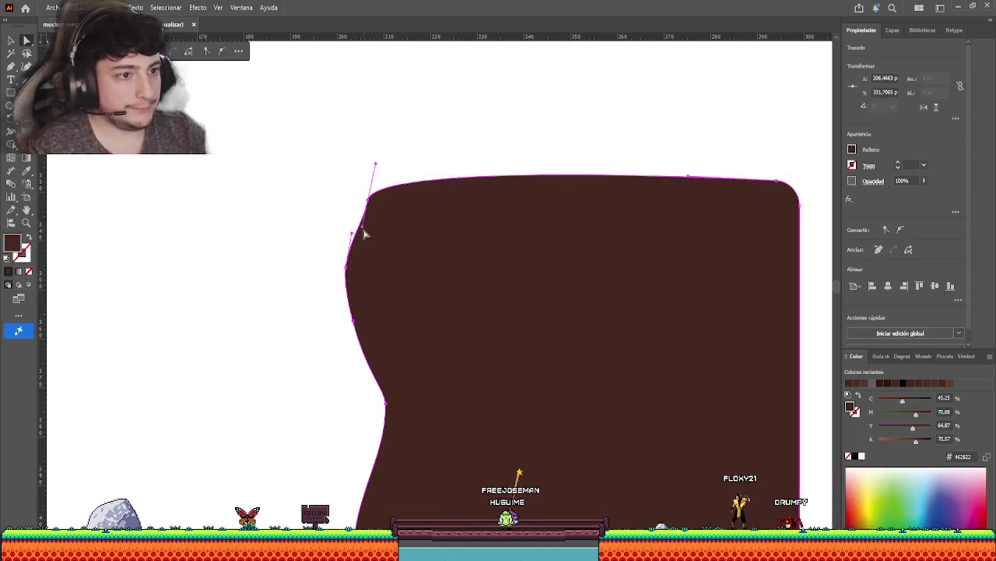
click(340, 228)
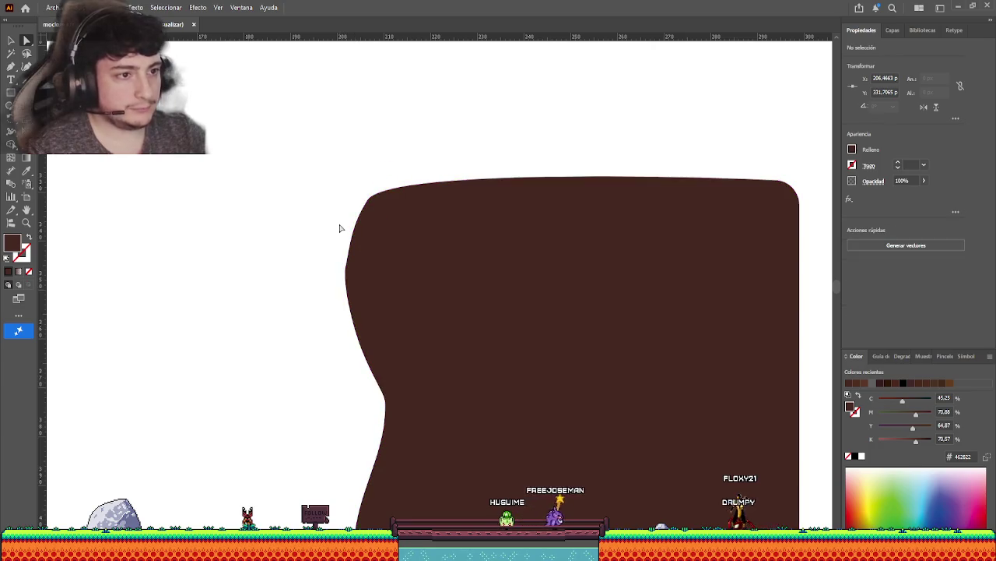
scroll(346, 254, up, 2)
scroll(384, 327, down, 2)
scroll(367, 356, up, 1)
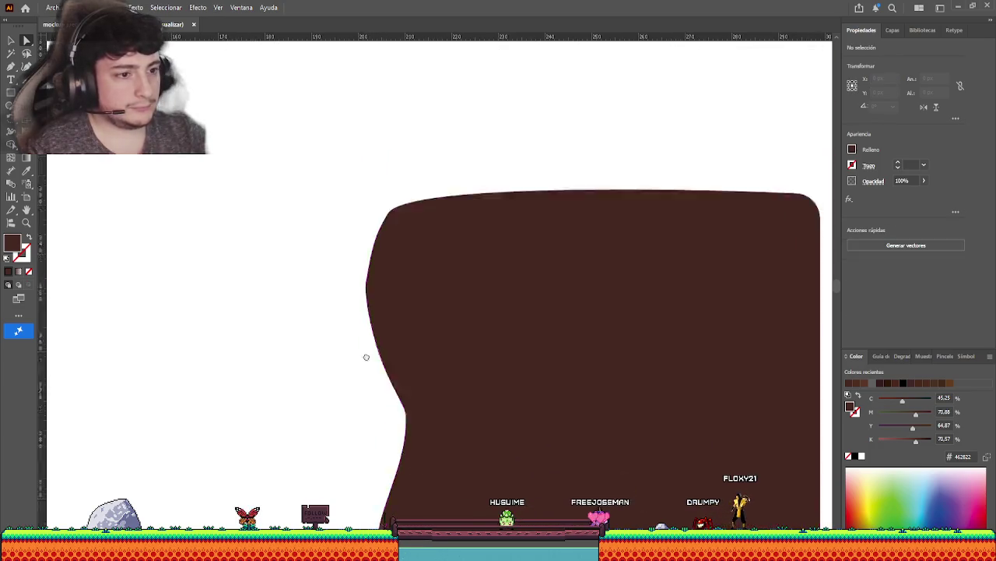
scroll(381, 315, up, 2)
click(402, 315)
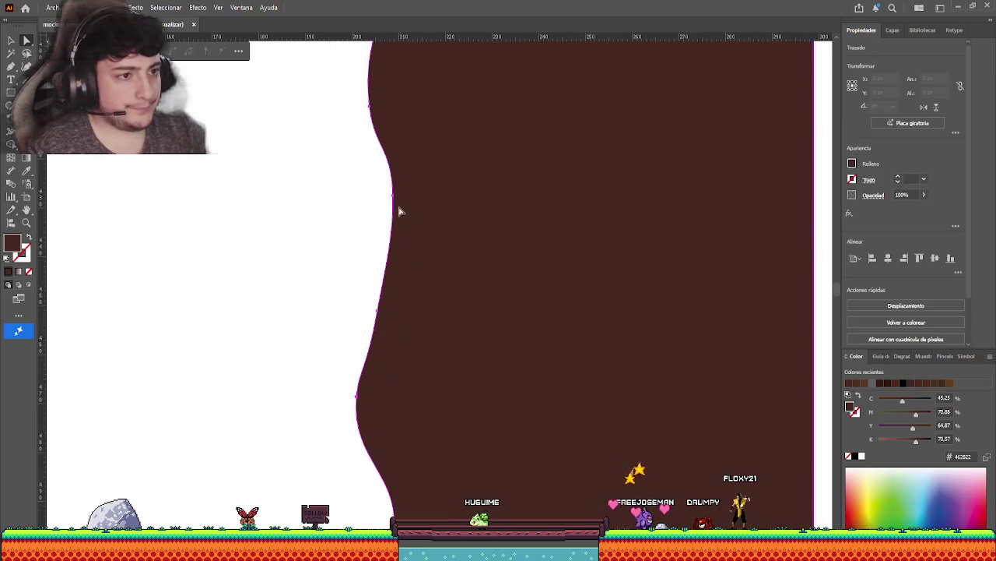
click(394, 196)
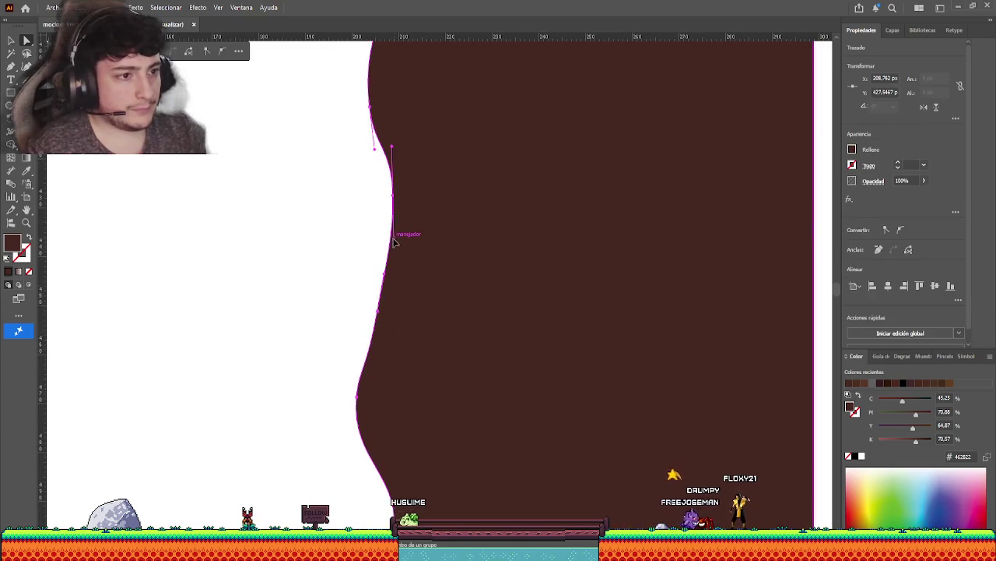
click(354, 240)
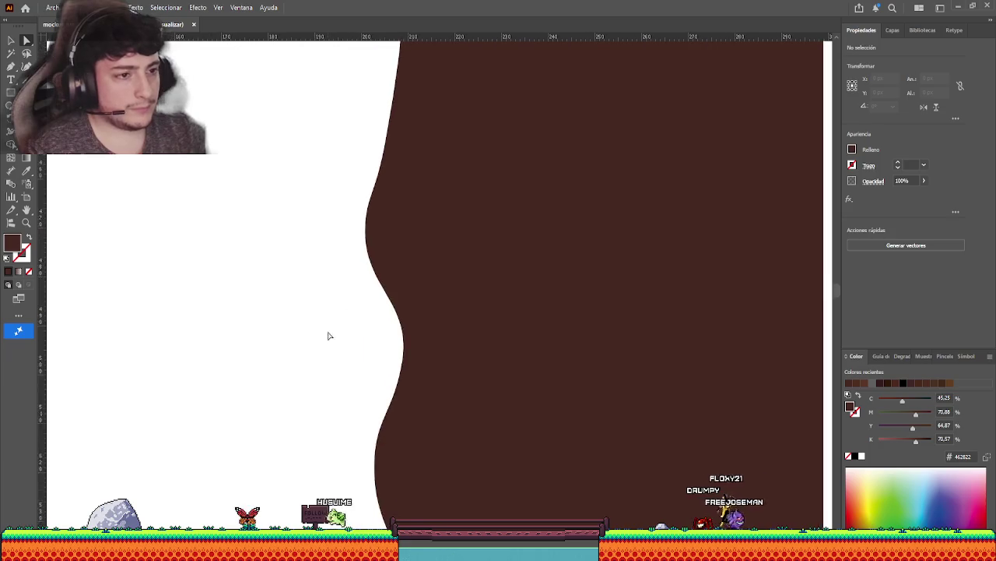
Refine the column's bottom-left corner anchor into a cleaner rounded corner.
scroll(331, 155, down, 5)
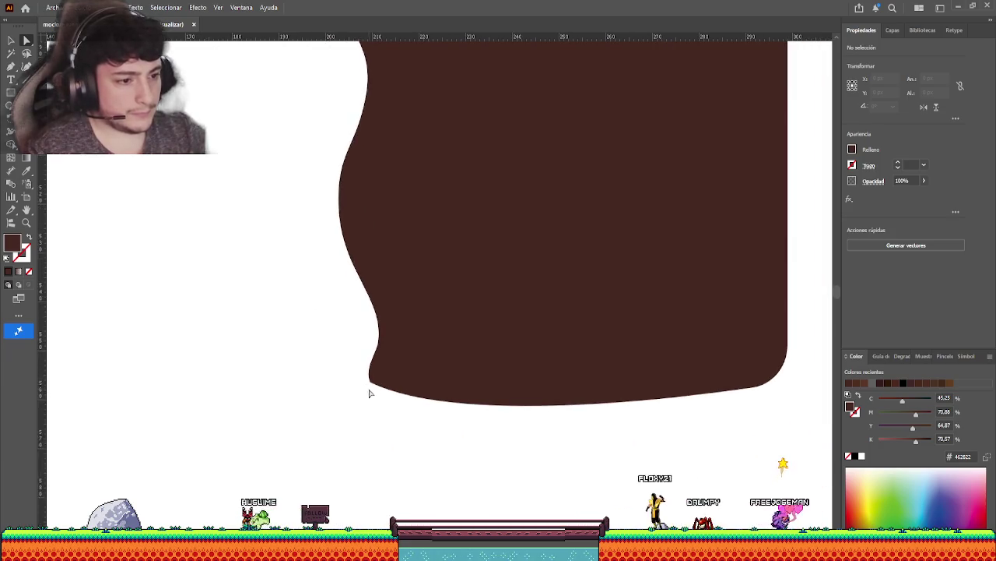
click(377, 378)
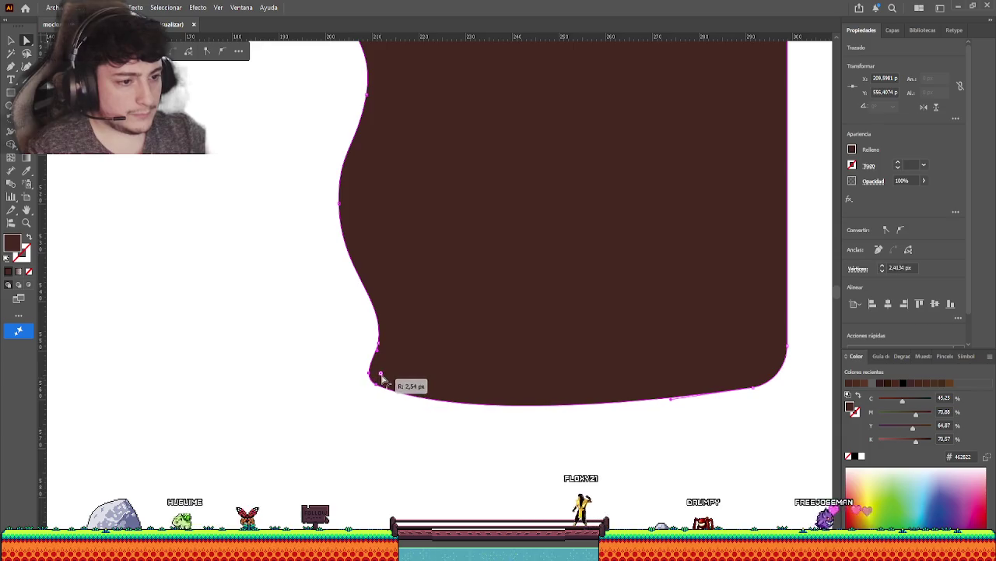
click(341, 366)
scroll(341, 367, down, 3)
scroll(327, 397, up, 3)
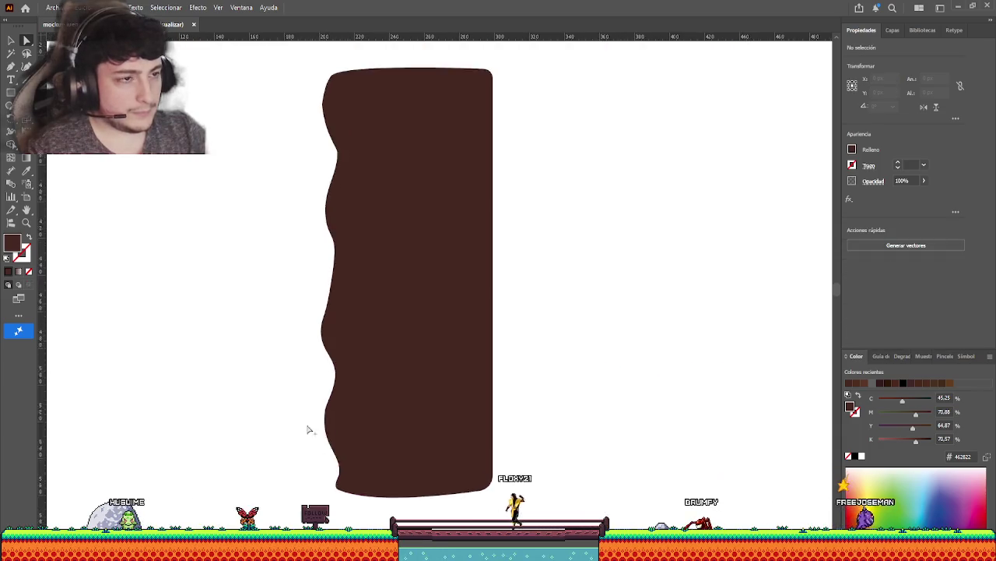
scroll(303, 397, down, 3)
scroll(319, 311, up, 2)
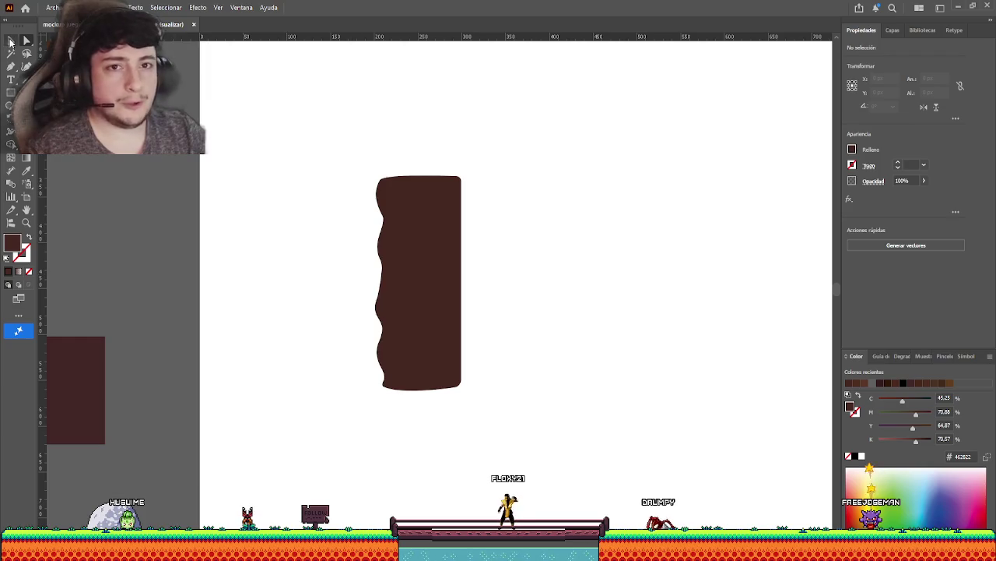
click(11, 40)
click(474, 329)
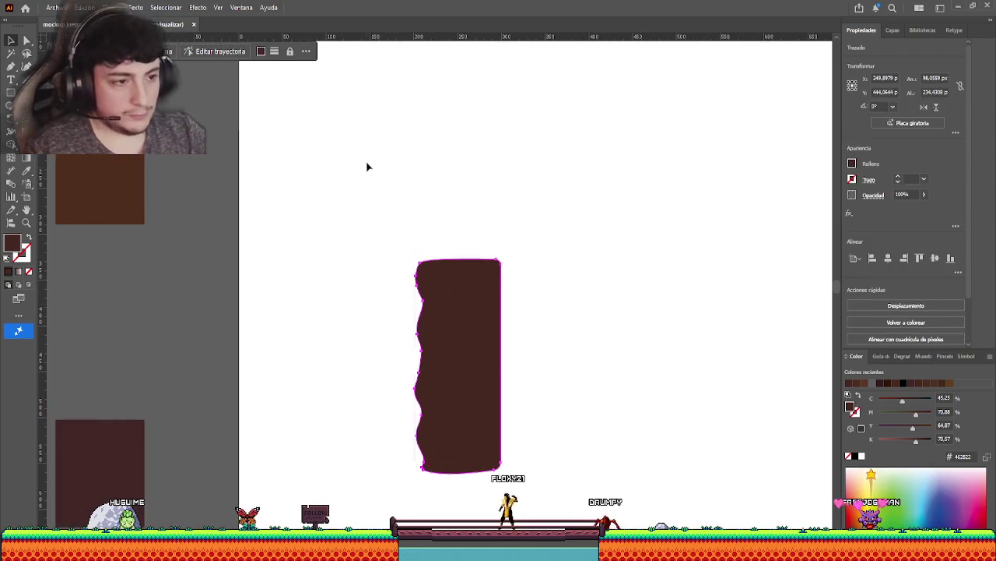
scroll(369, 166, up, 5)
scroll(368, 166, left, 2)
key(i)
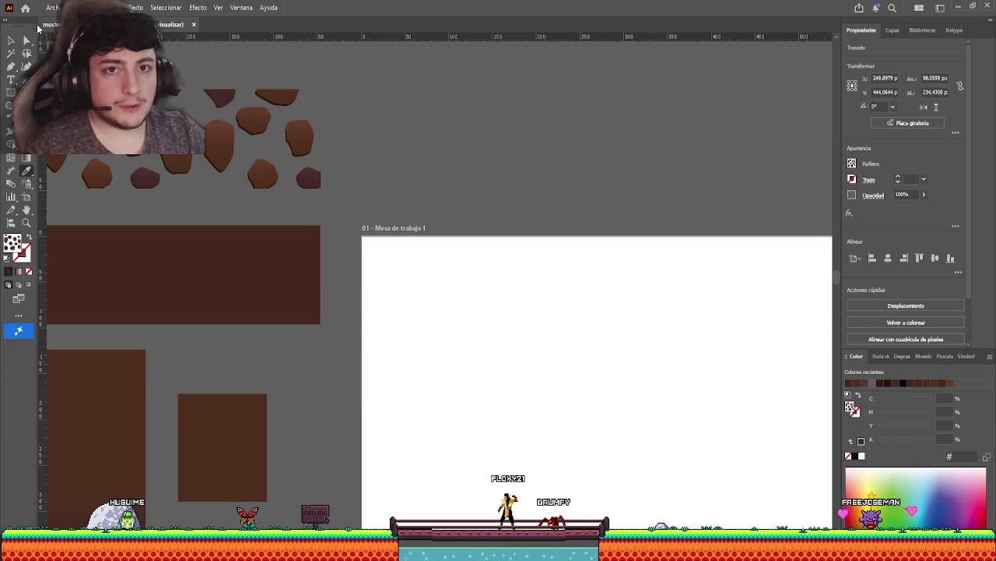
key(v)
click(456, 398)
scroll(456, 398, down, 5)
scroll(456, 398, right, 2)
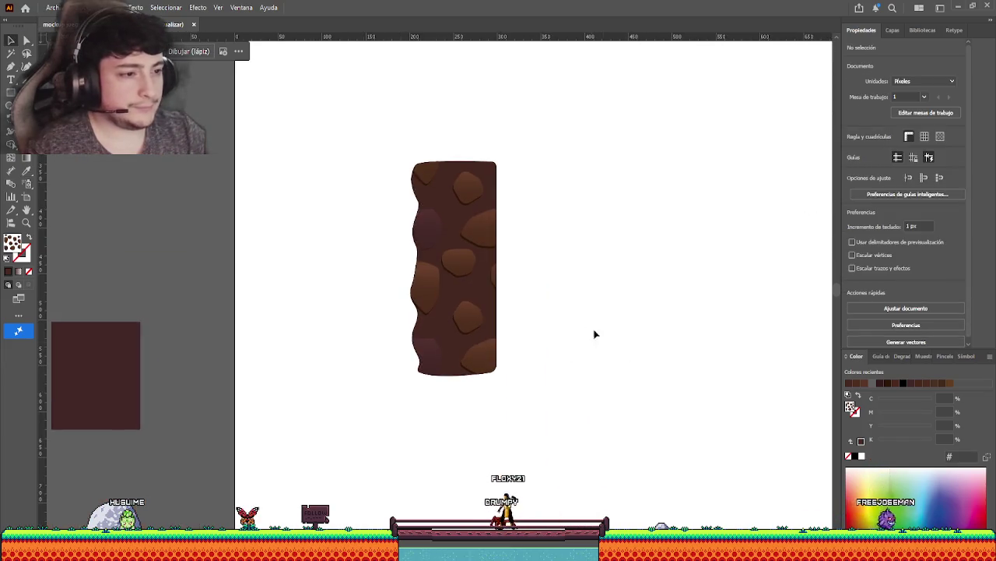
scroll(557, 316, down, 2)
scroll(556, 311, down, 2)
scroll(557, 312, up, 5)
scroll(557, 311, up, 1)
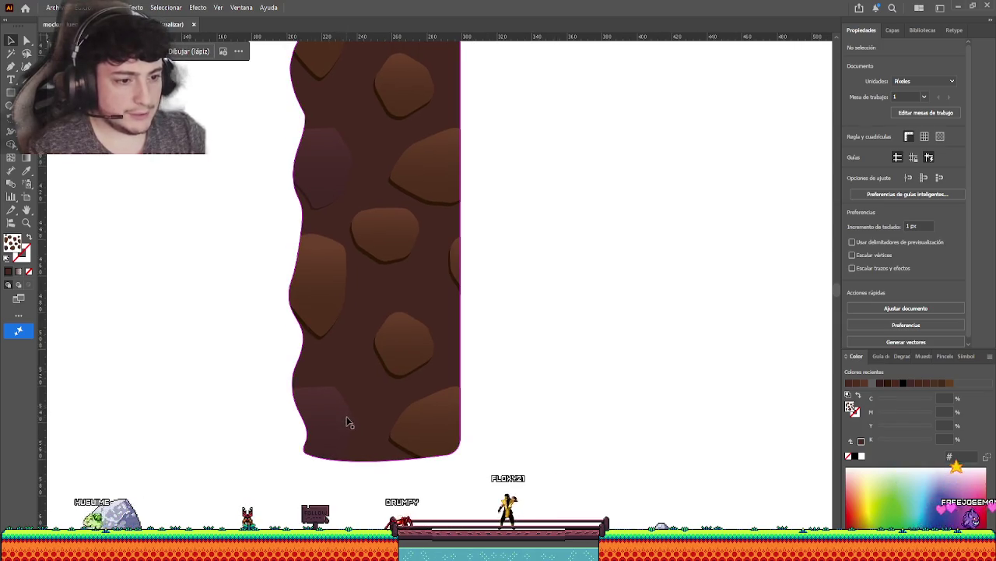
scroll(296, 342, left, 1)
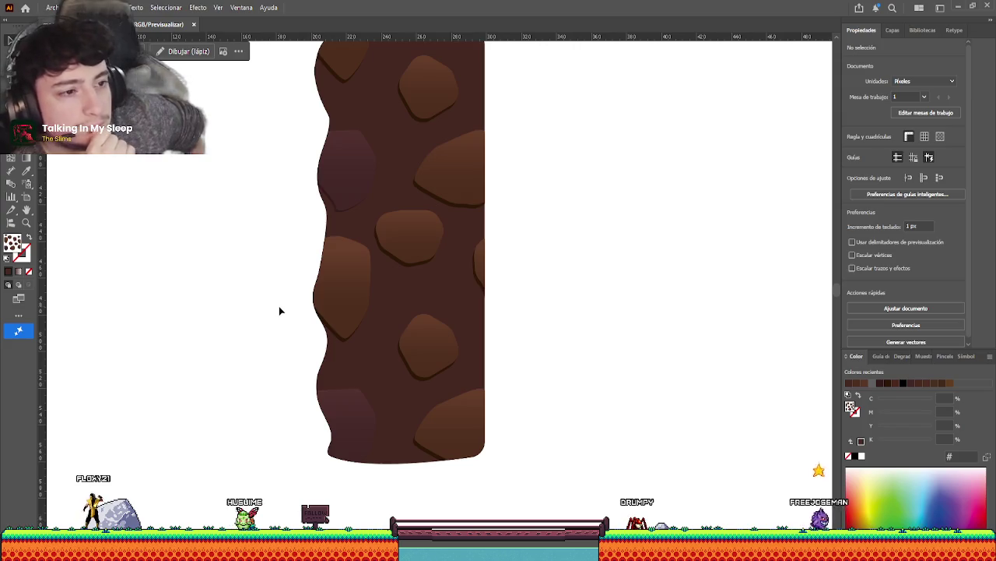
scroll(265, 210, up, 2)
scroll(310, 295, up, 3)
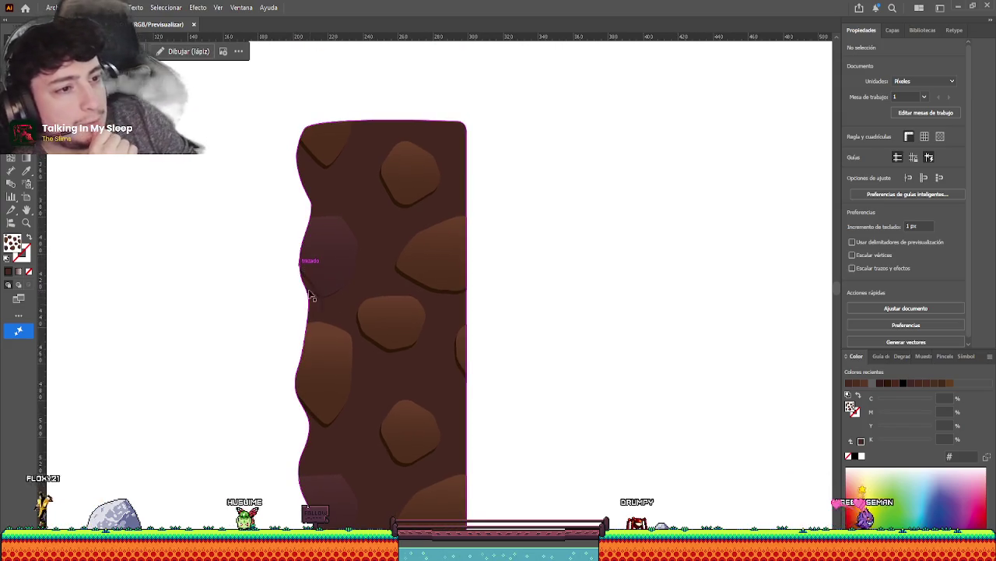
scroll(334, 298, down, 3)
scroll(320, 332, down, 3)
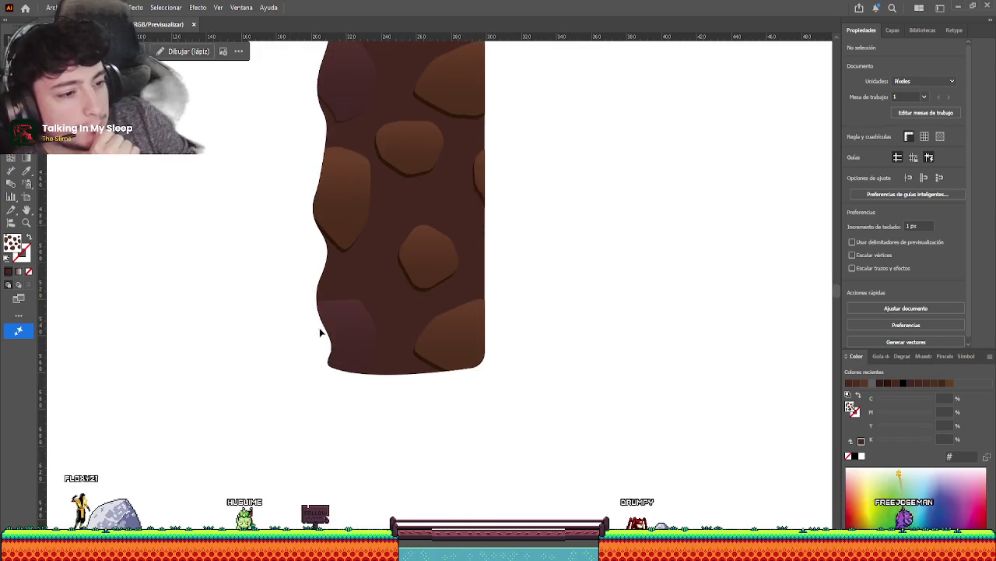
scroll(350, 374, up, 5)
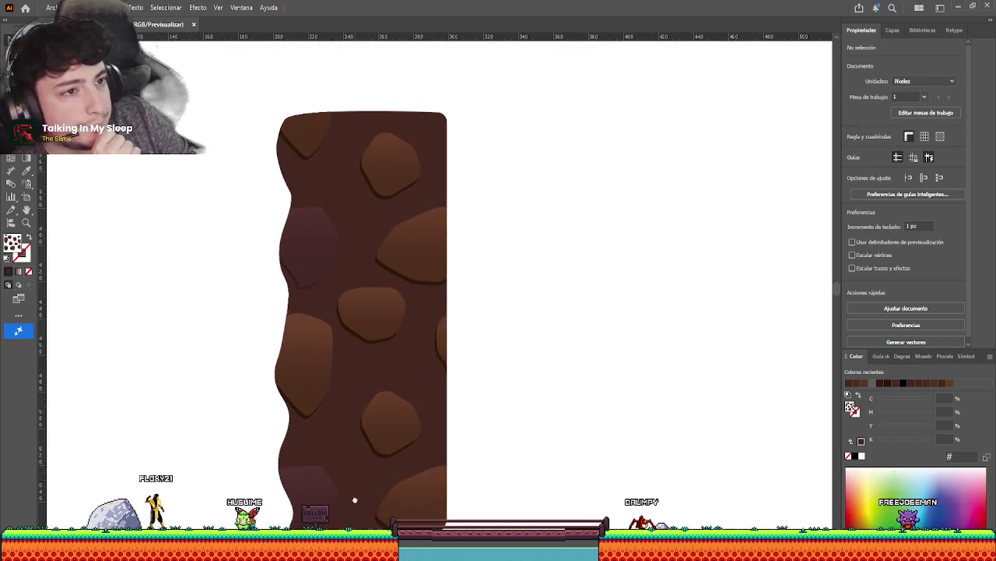
scroll(352, 481, down, 2)
scroll(348, 239, up, 2)
scroll(226, 218, down, 3)
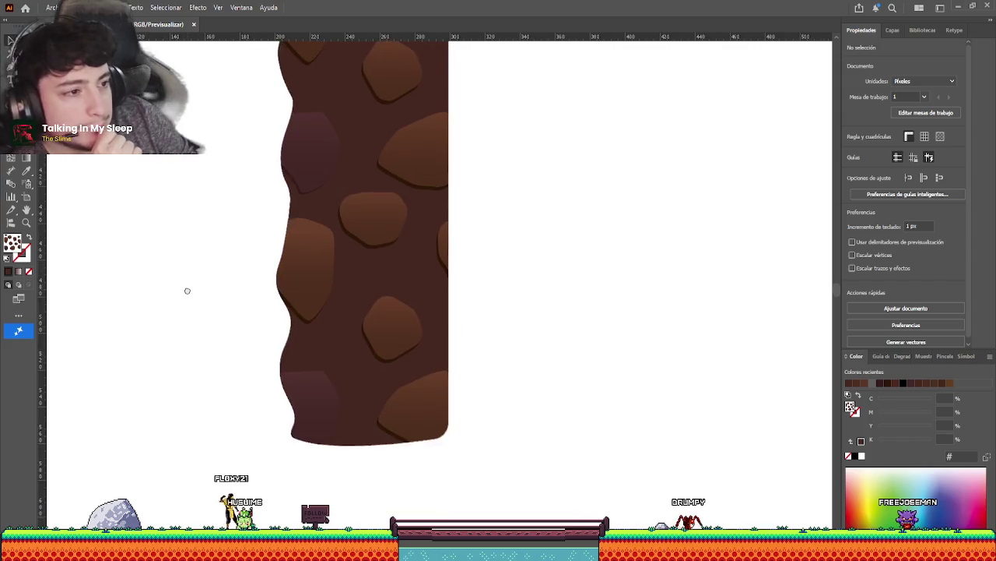
scroll(284, 401, up, 1)
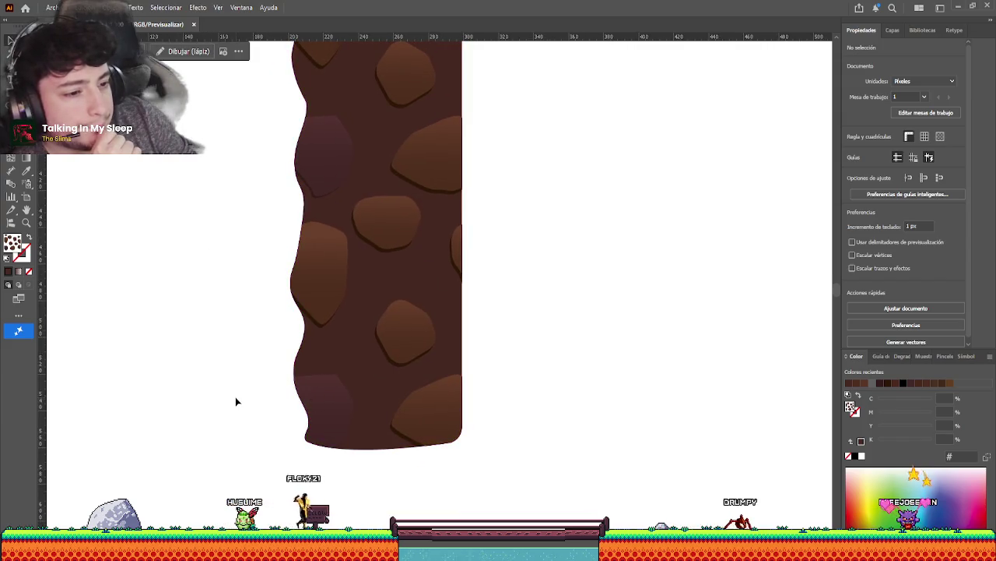
scroll(251, 364, up, 1)
scroll(252, 363, down, 2)
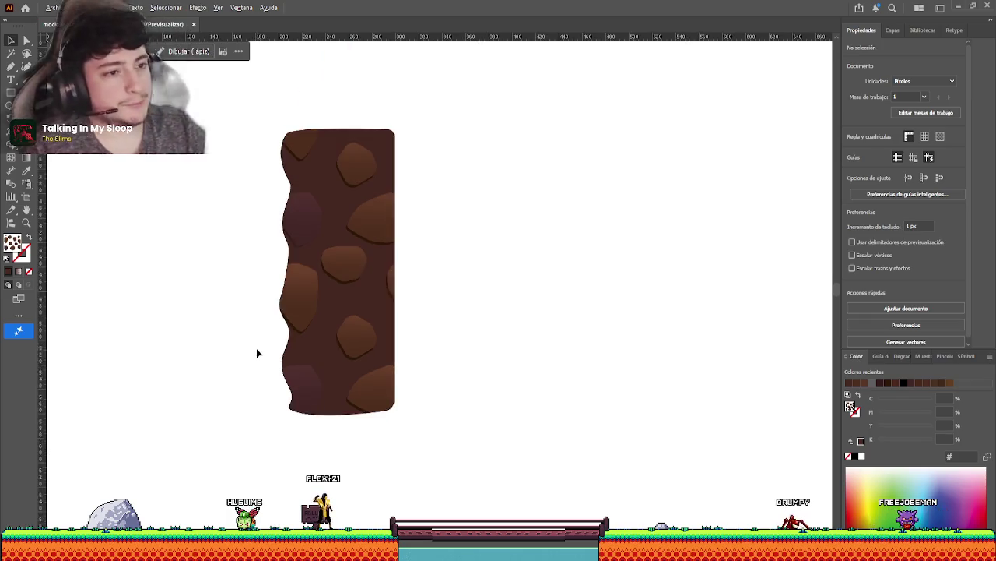
scroll(240, 293, down, 1)
Move and delete the stone pattern off the column, restoring it each time with undo.
drag(251, 309, 284, 352)
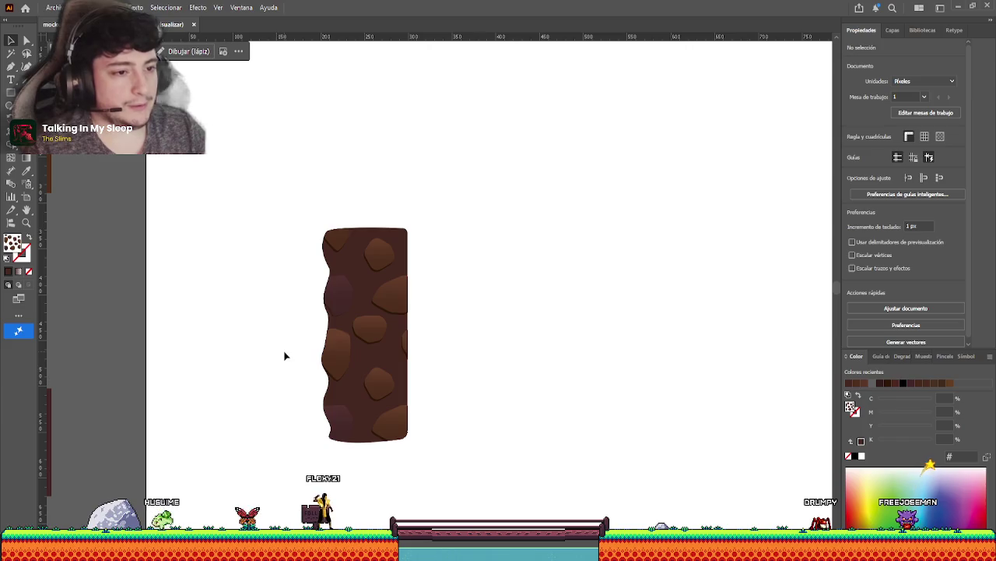
drag(345, 333, 358, 273)
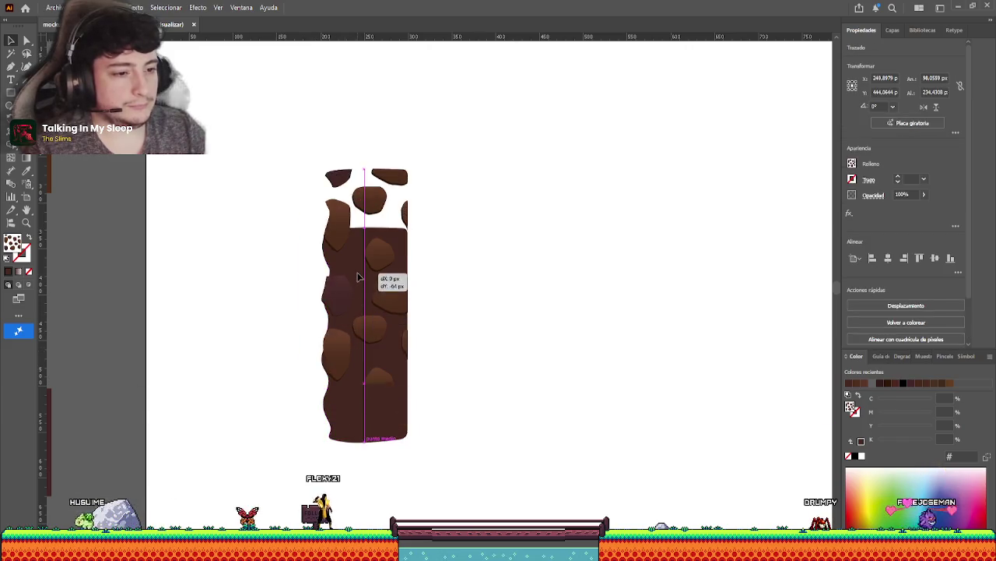
key(ctrl+z)
click(273, 283)
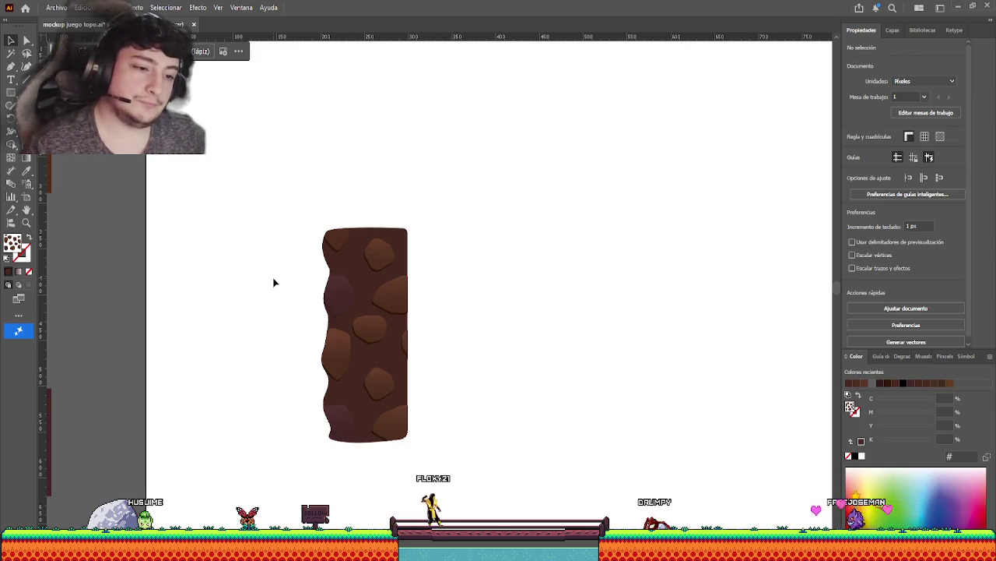
click(350, 288)
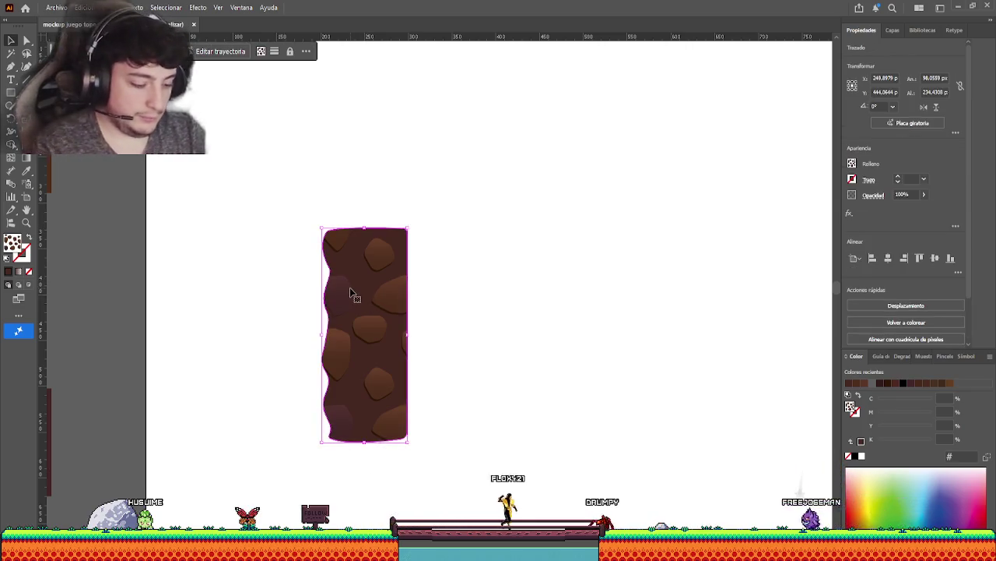
key(Delete)
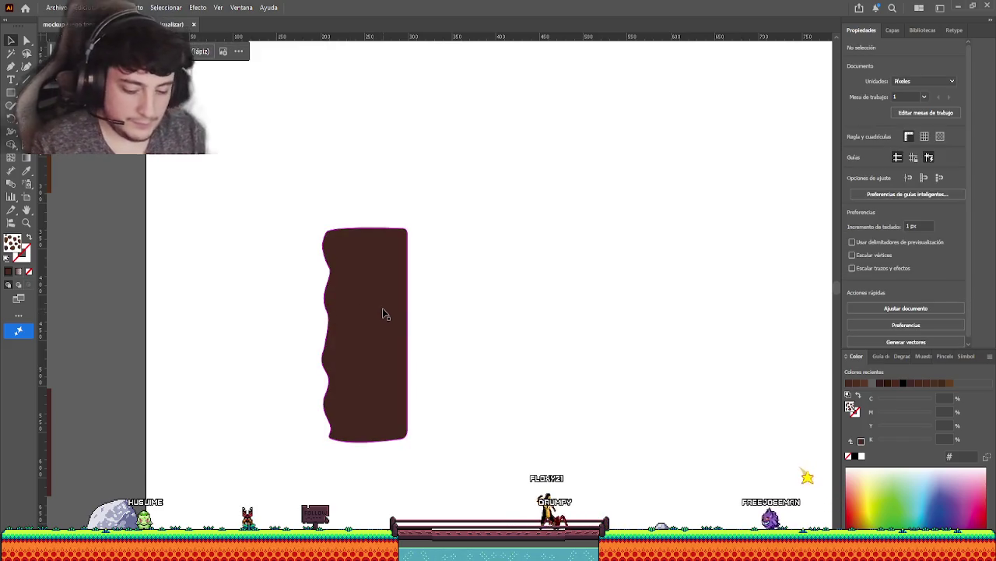
key(ctrl+z)
key(ctrl+z)
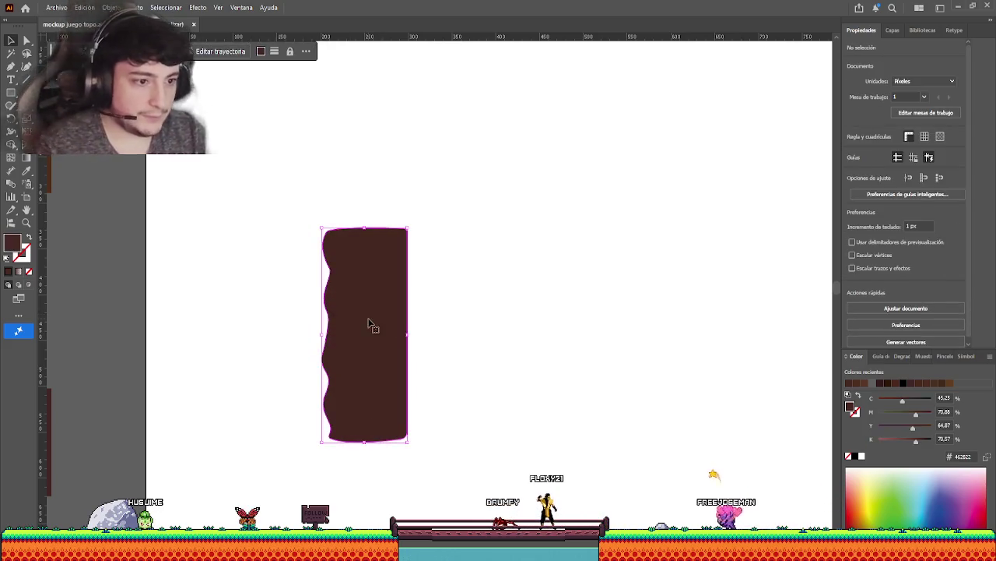
Stretch the column's base down so the pillar stands about 263 px tall.
drag(365, 445, 364, 472)
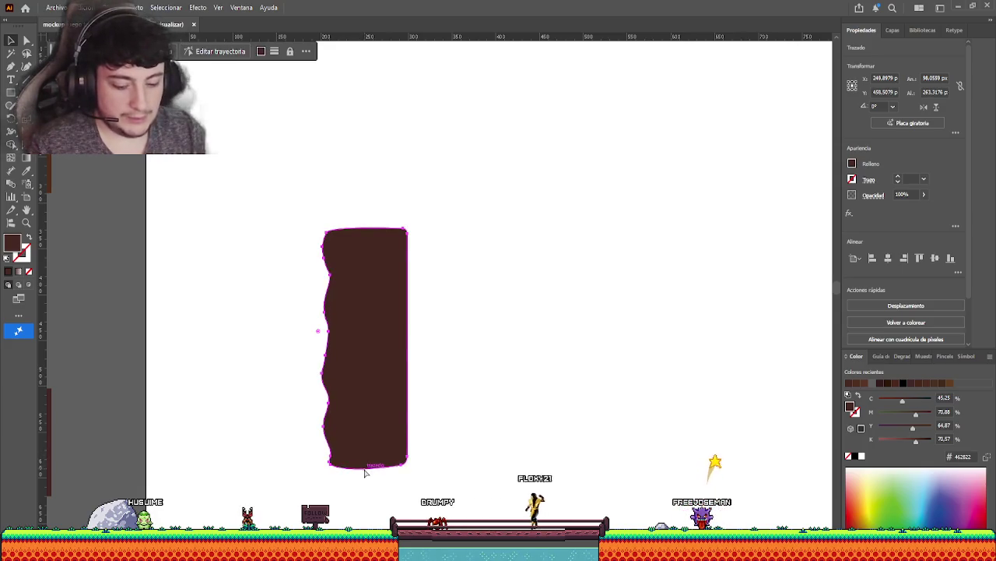
scroll(285, 367, up, 5)
scroll(285, 367, left, 3)
scroll(296, 269, up, 4)
scroll(296, 270, left, 2)
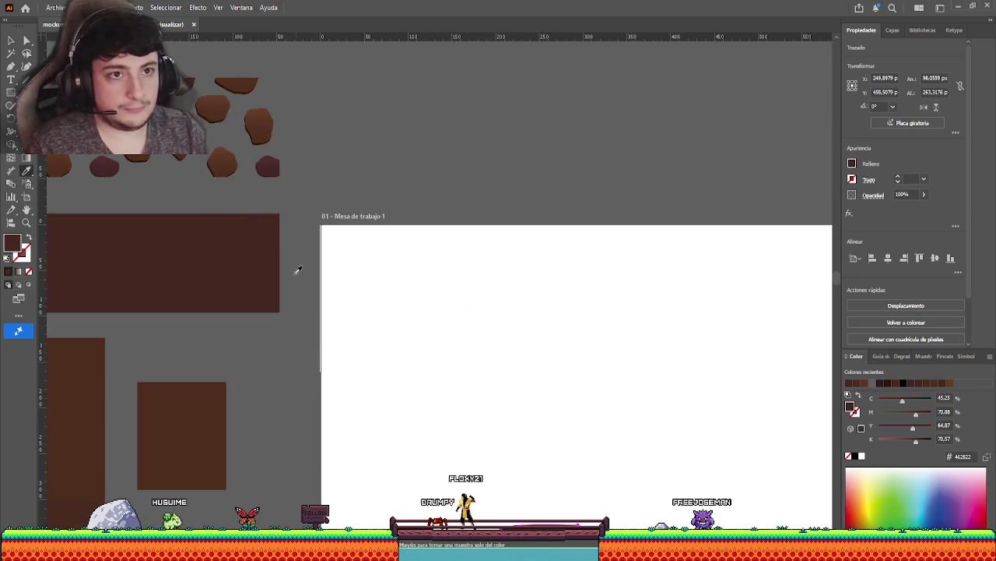
key(i)
click(10, 43)
click(365, 385)
Scroll around the canvas to inspect the pillar edge and its stone spots.
scroll(396, 349, down, 5)
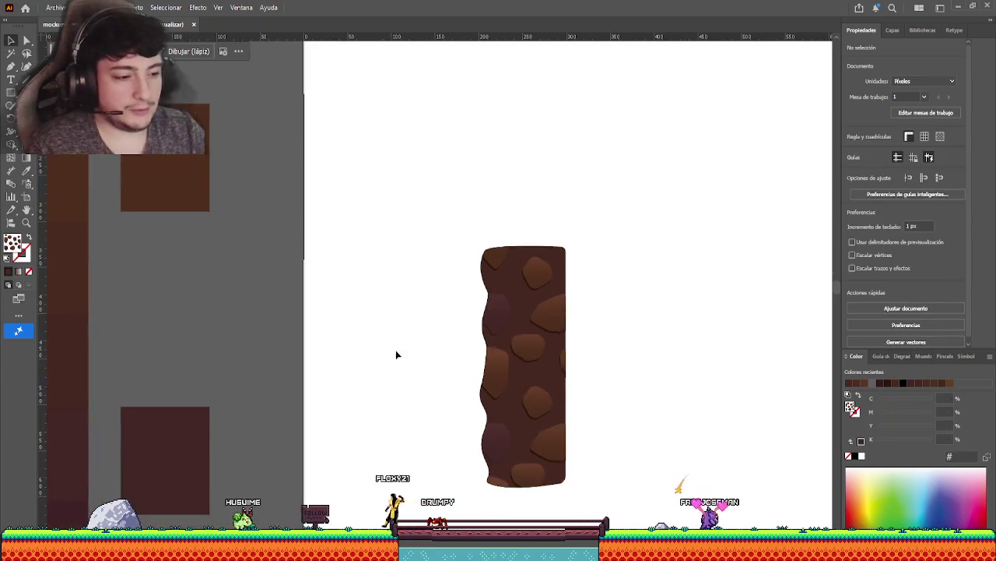
scroll(376, 367, right, 2)
scroll(370, 445, right, 1)
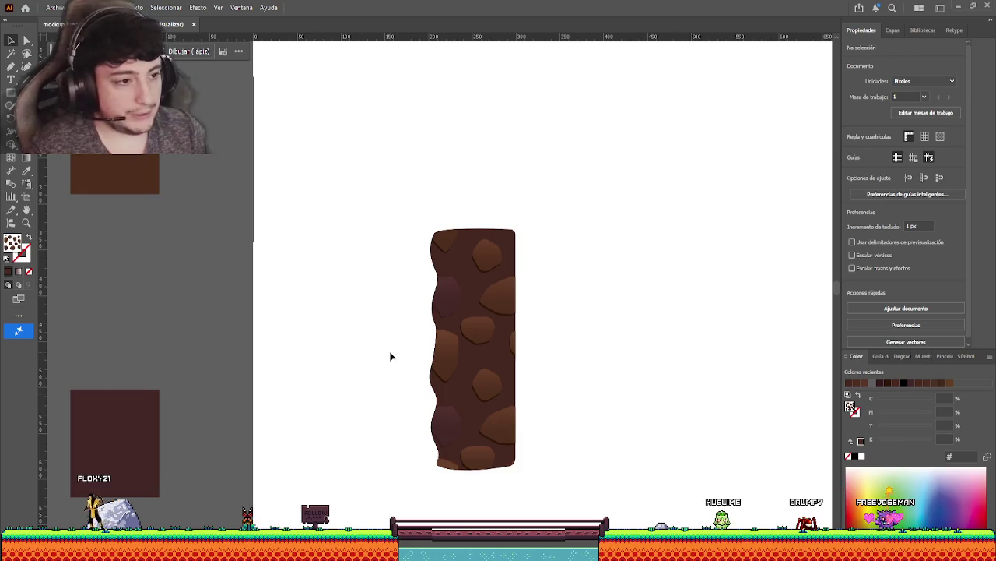
scroll(388, 317, down, 1)
scroll(389, 312, up, 3)
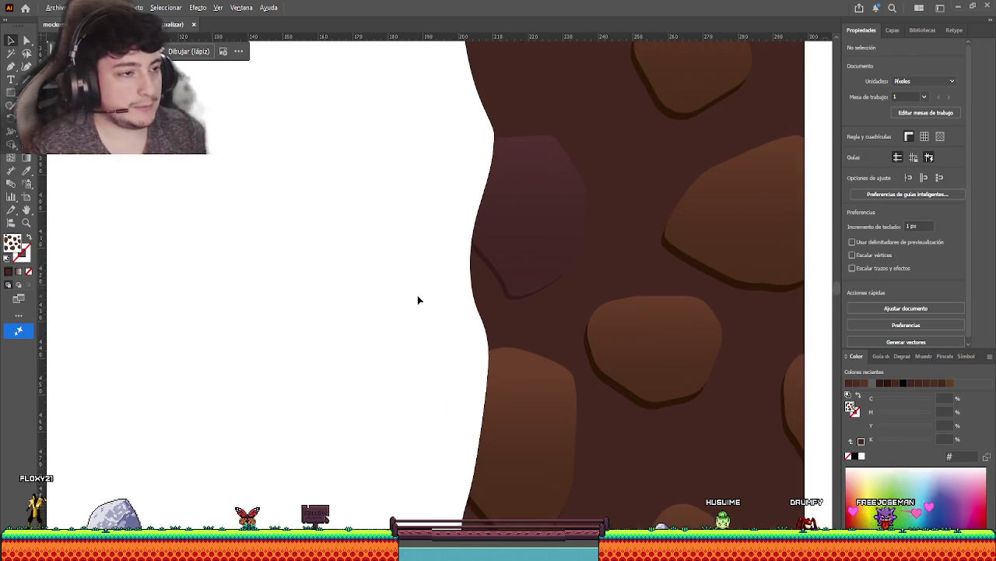
scroll(417, 295, down, 1)
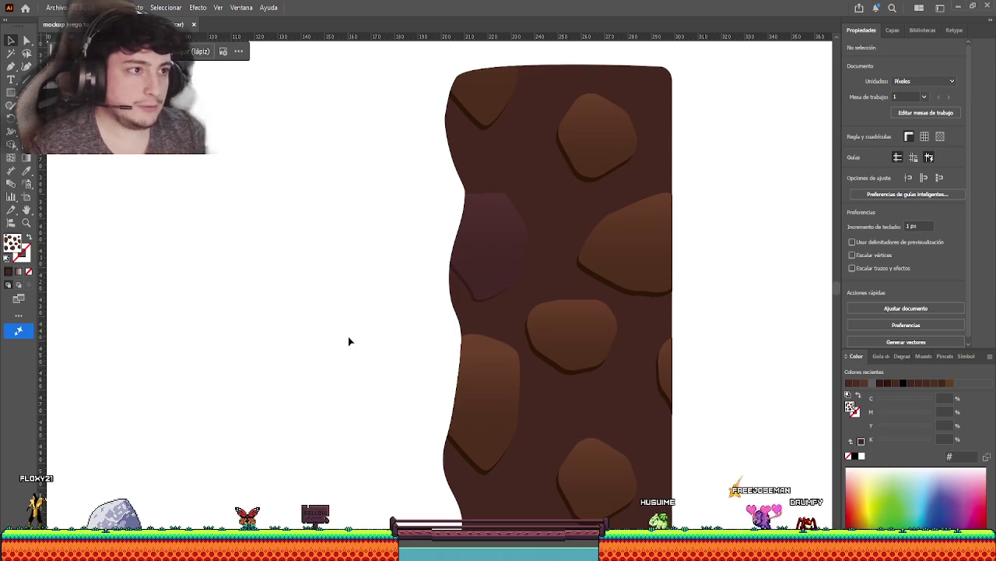
scroll(397, 278, down, 1)
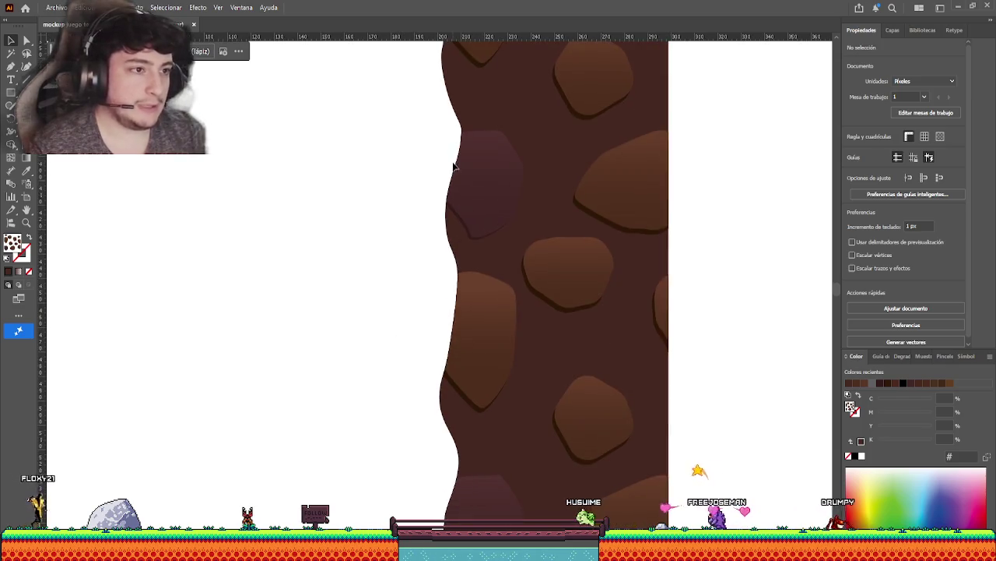
scroll(420, 214, down, 3)
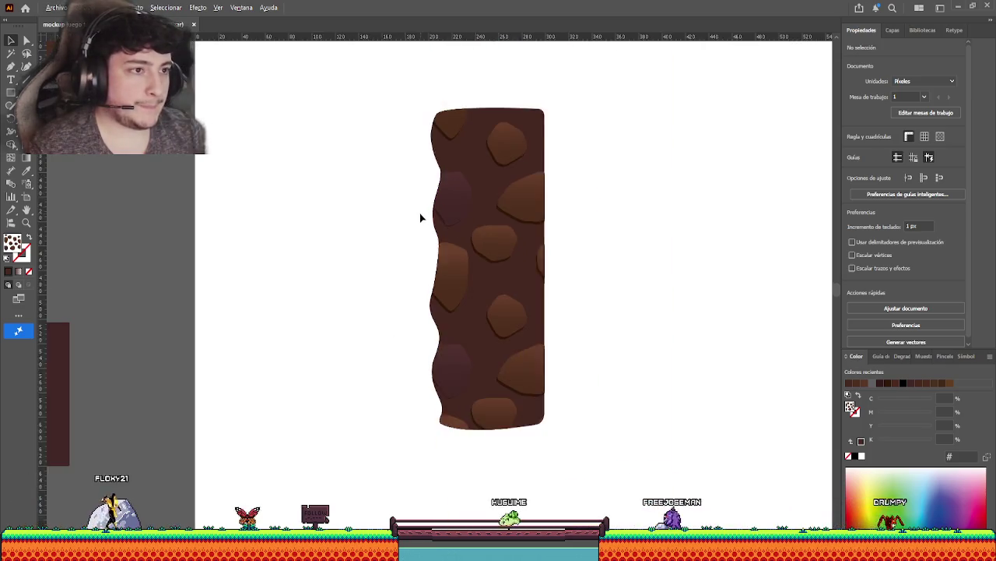
scroll(413, 216, down, 1)
scroll(421, 268, up, 2)
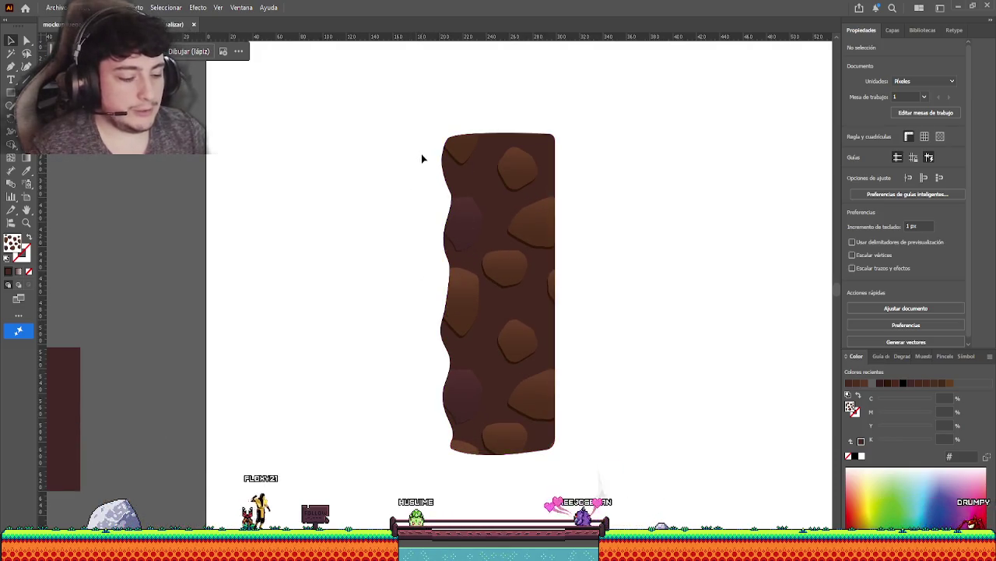
drag(505, 177, 584, 175)
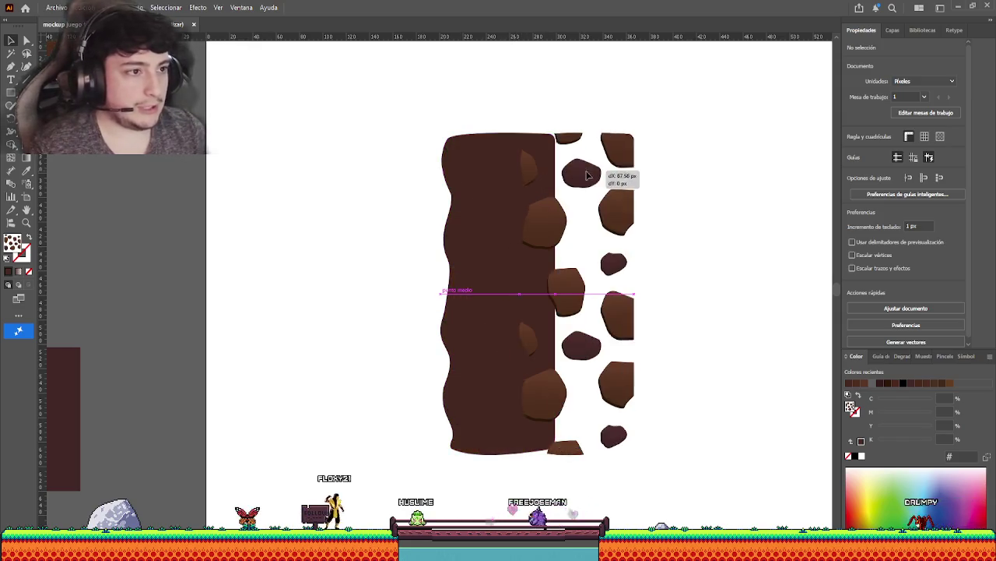
click(471, 174)
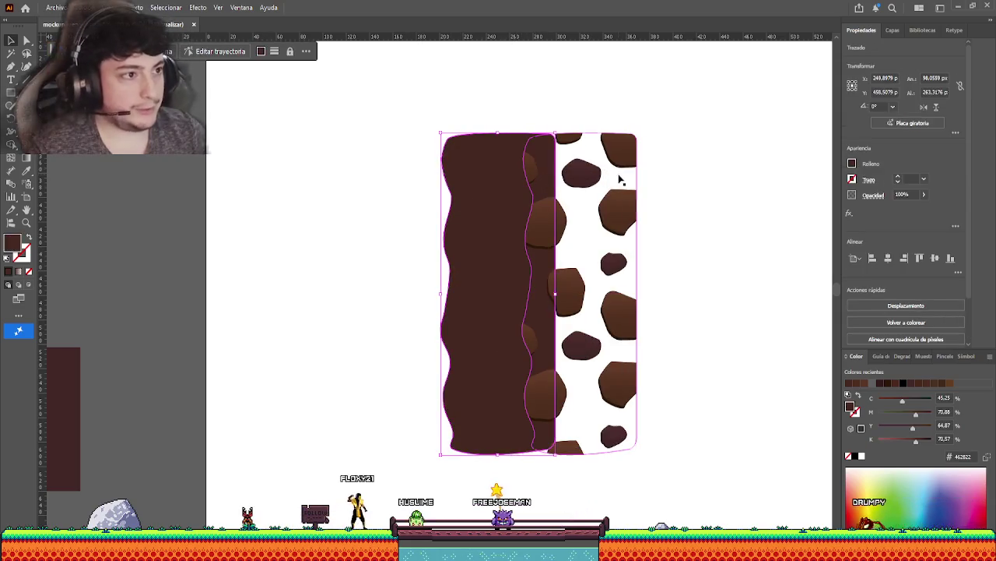
key(Left)
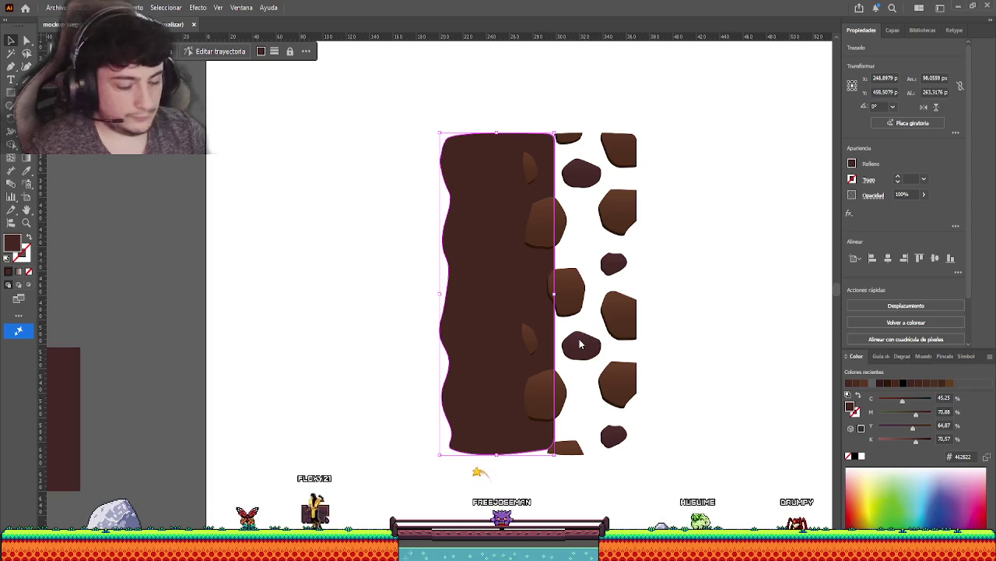
key(ctrl+h)
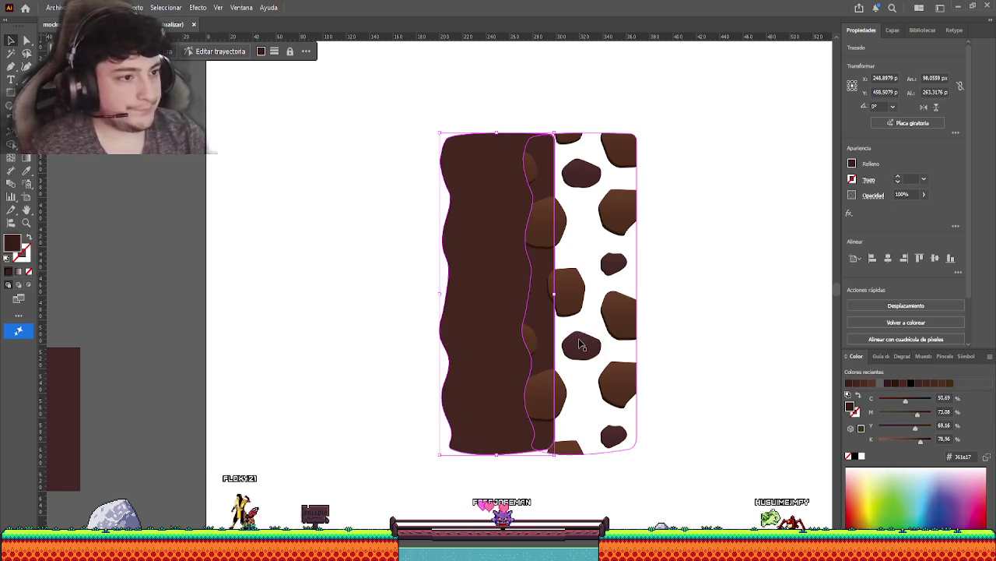
key(ctrl+shift+a)
drag(475, 255, 338, 245)
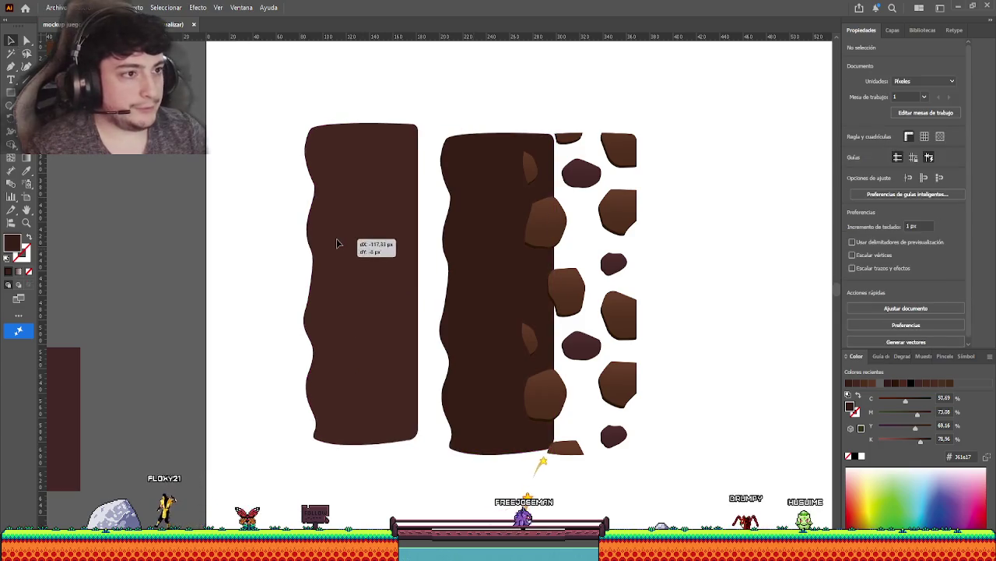
key(ctrl+z)
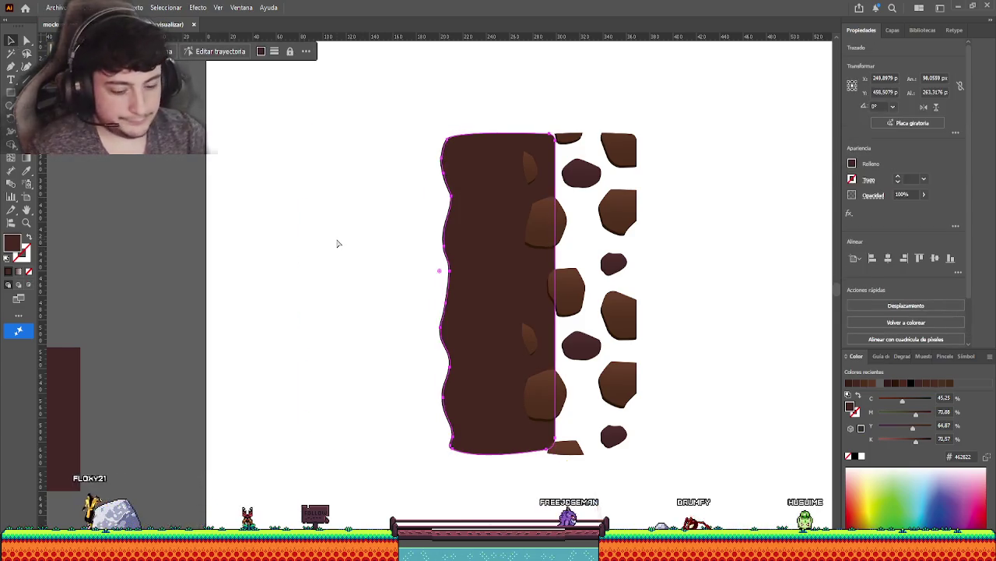
key(ctrl+z)
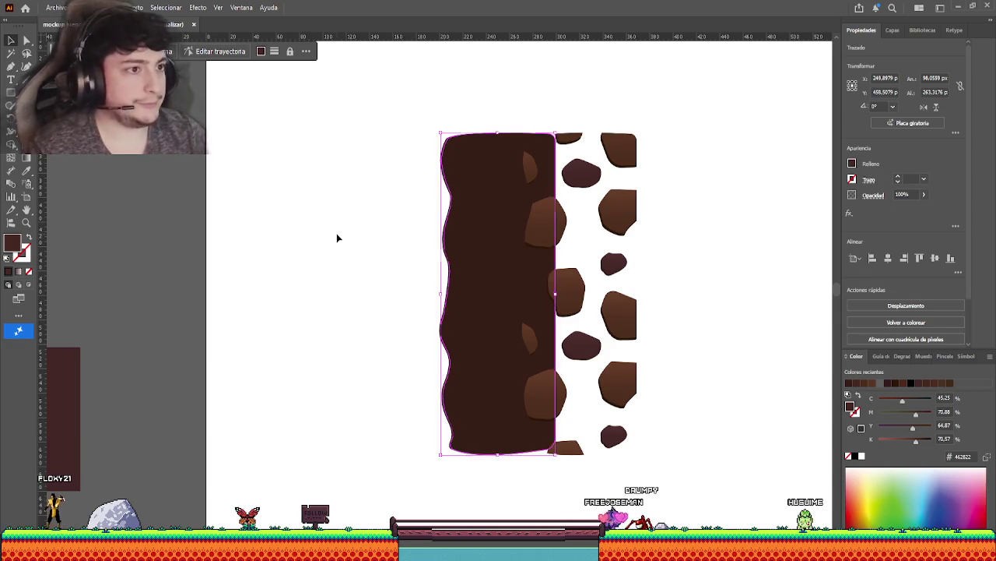
click(397, 236)
scroll(439, 214, up, 5)
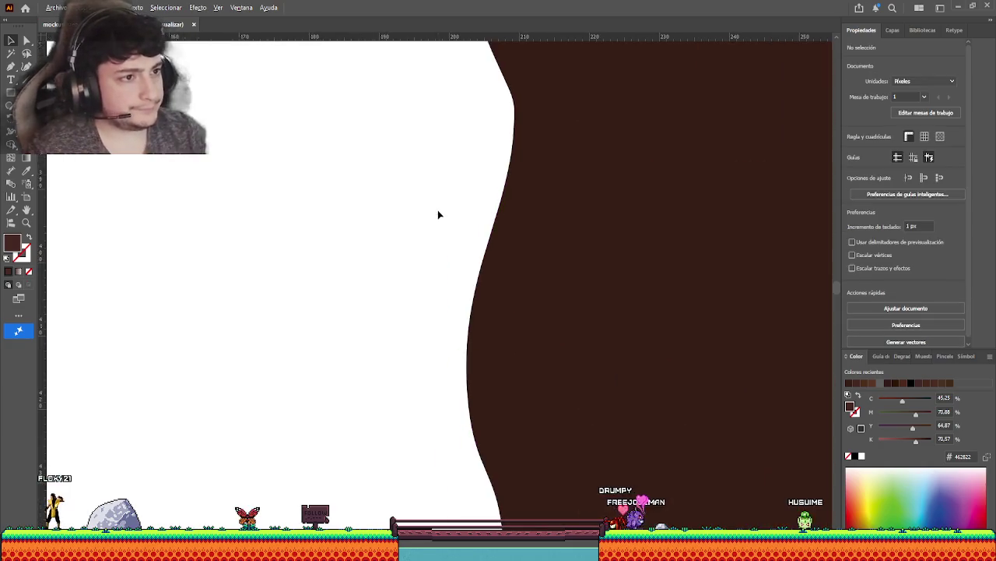
click(468, 285)
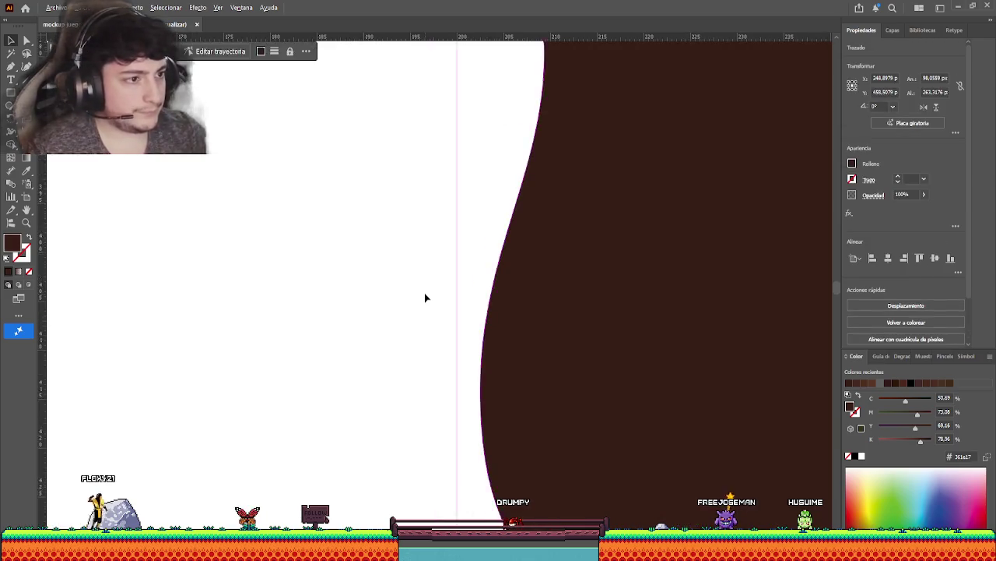
scroll(425, 296, down, 3)
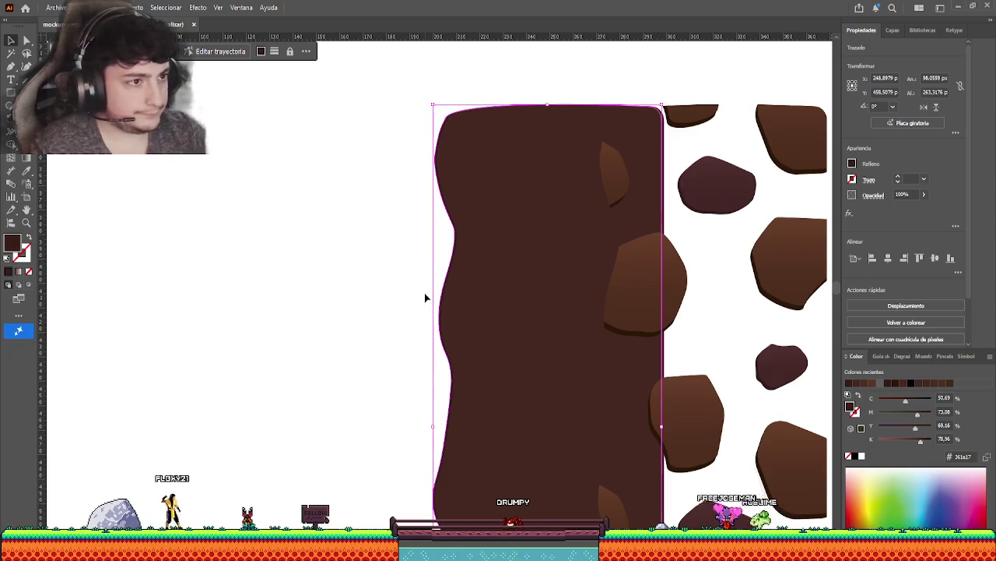
scroll(391, 278, down, 2)
drag(483, 285, 313, 286)
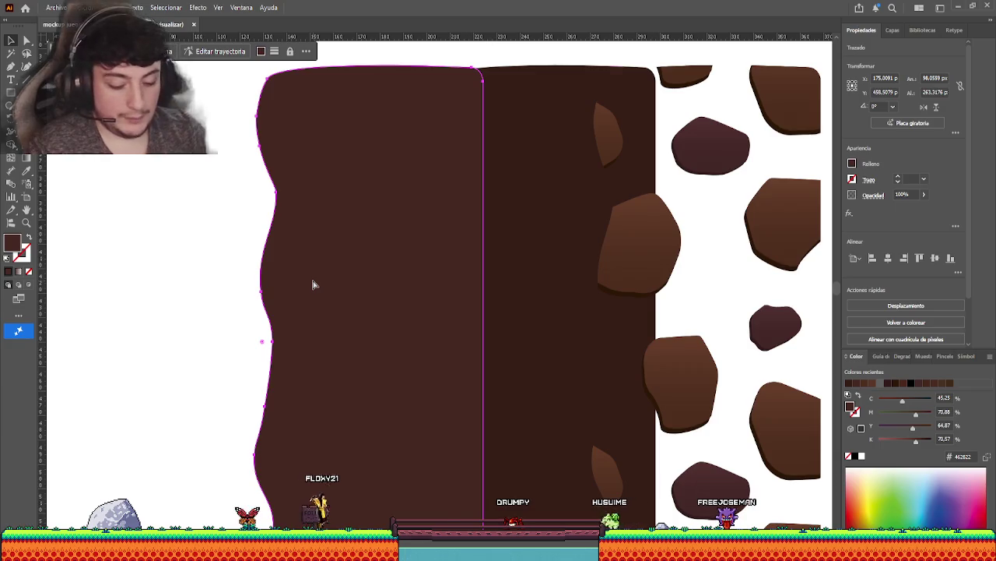
key(ctrl+z)
key(ctrl+z)
key(ctrl+z)
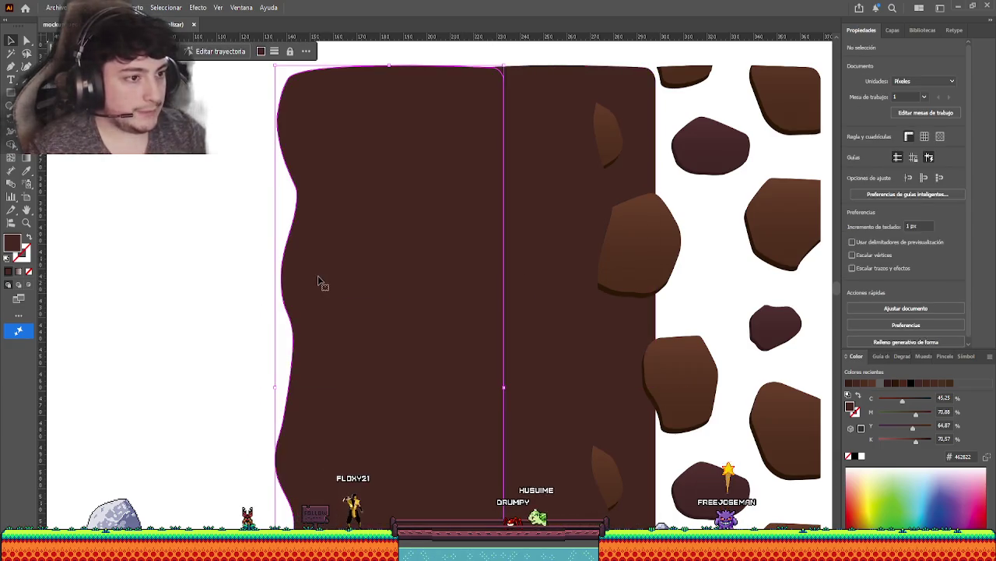
click(319, 282)
key(Delete)
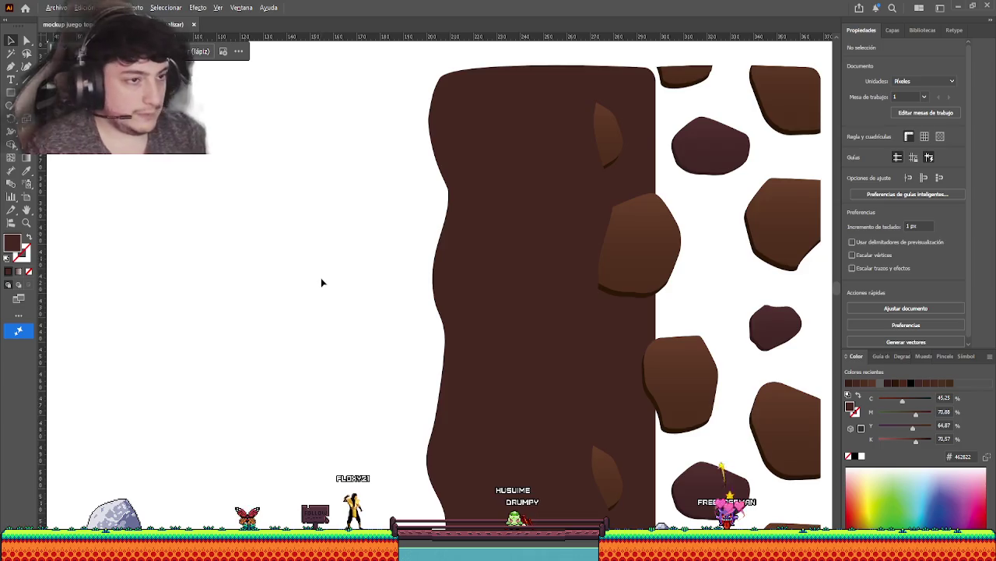
scroll(321, 277, down, 2)
drag(350, 296, 475, 353)
scroll(474, 353, down, 2)
scroll(460, 312, down, 1)
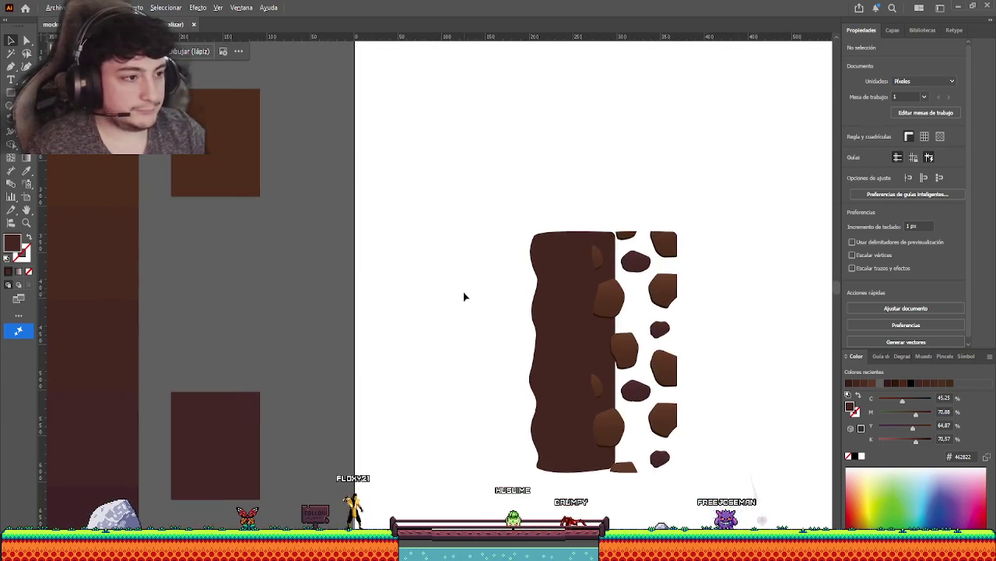
scroll(465, 296, up, 2)
scroll(508, 304, down, 2)
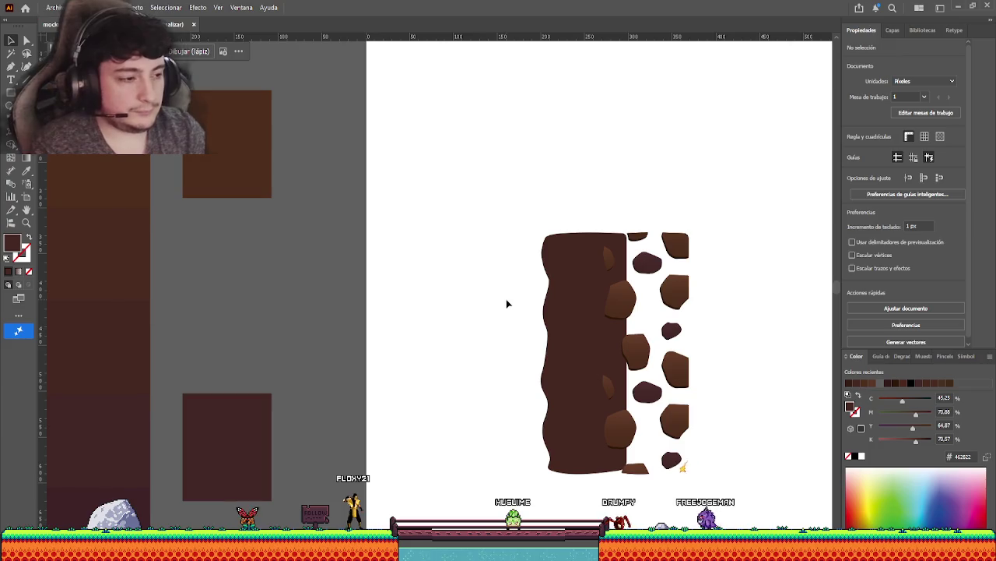
click(560, 303)
mouse_move(253, 270)
mouse_down()
mouse_move(395, 349)
mouse_move(372, 243)
mouse_move(386, 357)
mouse_up()
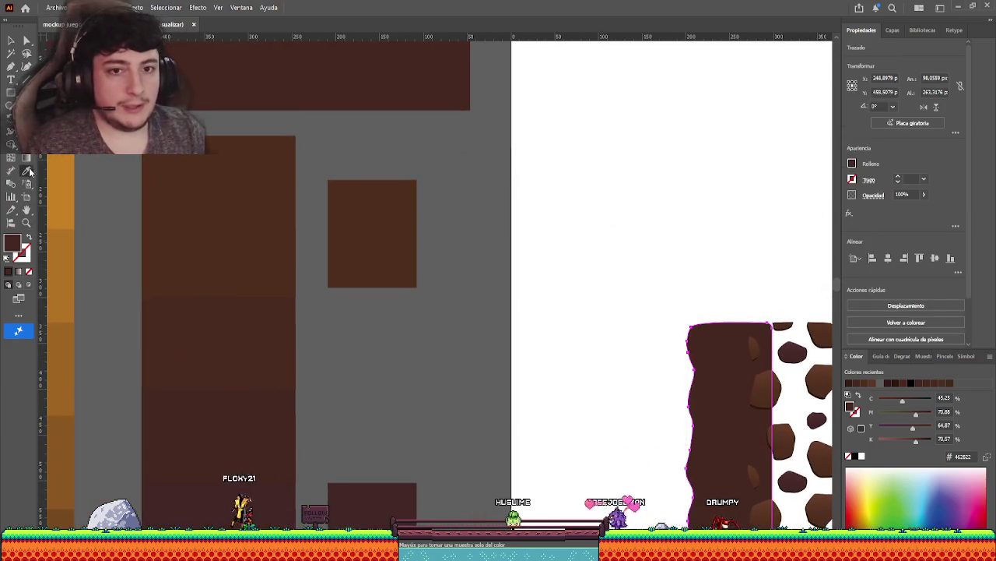
Nudge the pillar 2 px left and fill it with the dark brown #422625 swatch.
key(v)
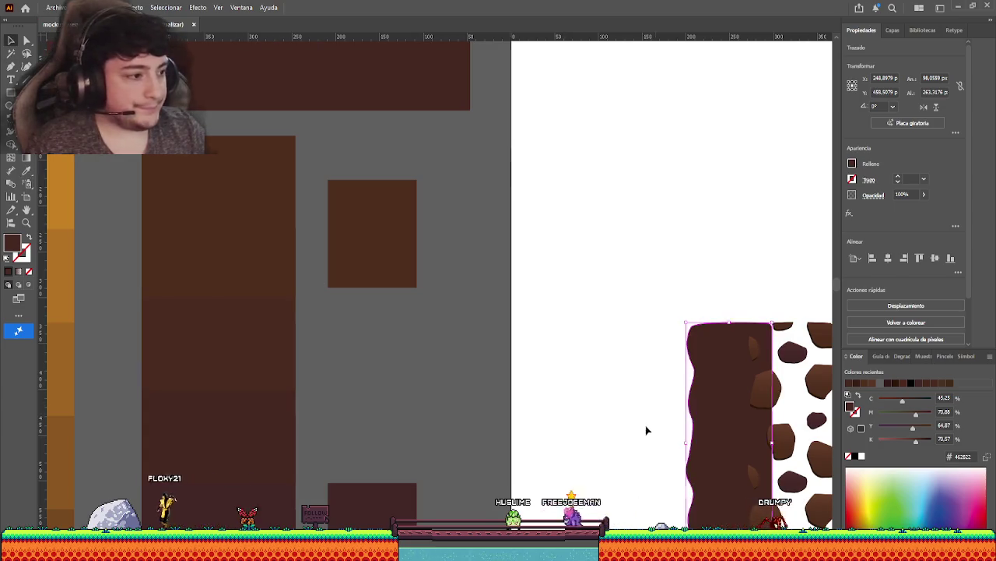
drag(647, 429, 599, 331)
key(Left)
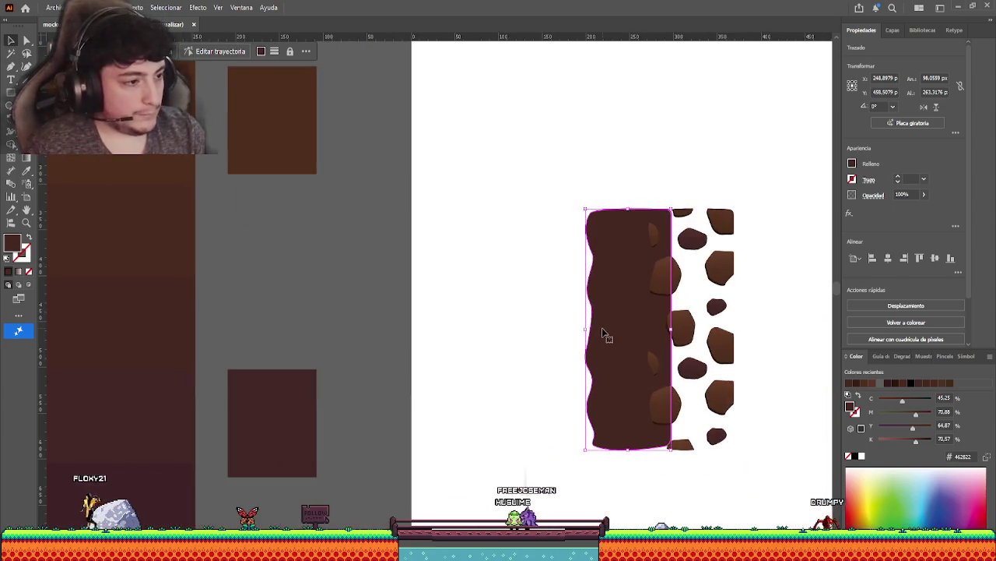
key(Left)
key(i)
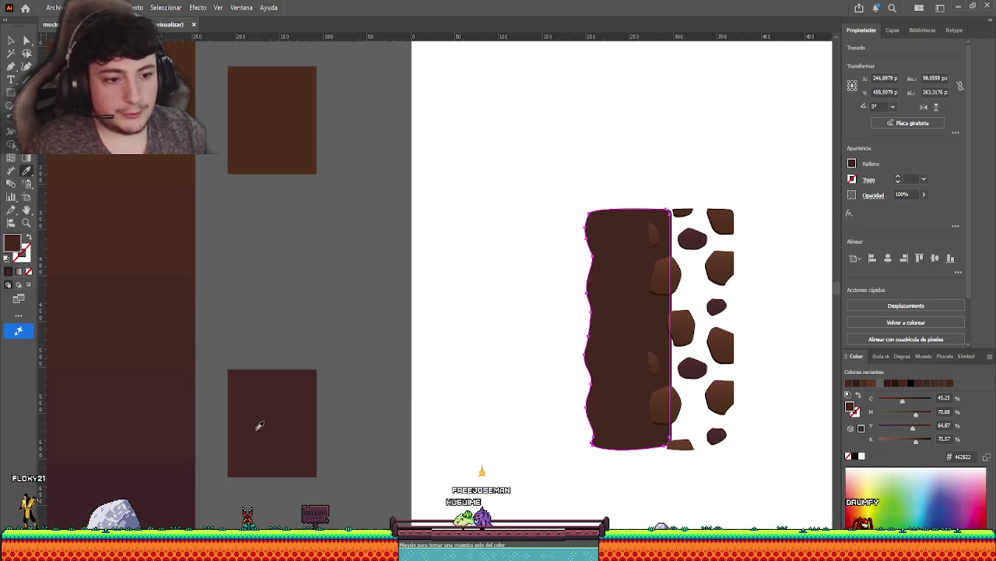
click(256, 423)
click(8, 42)
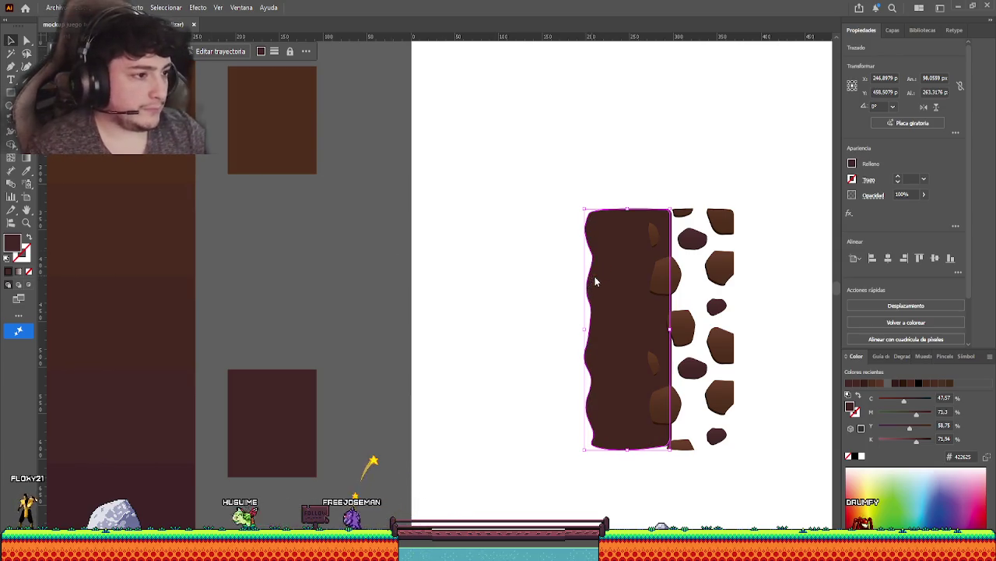
click(545, 392)
scroll(485, 379, up, 1)
scroll(522, 353, up, 3)
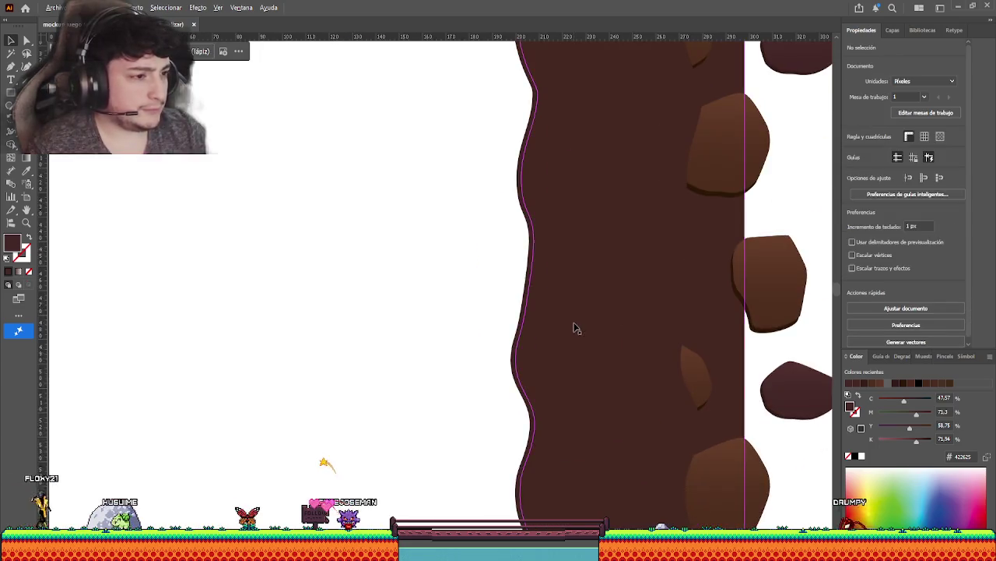
click(522, 336)
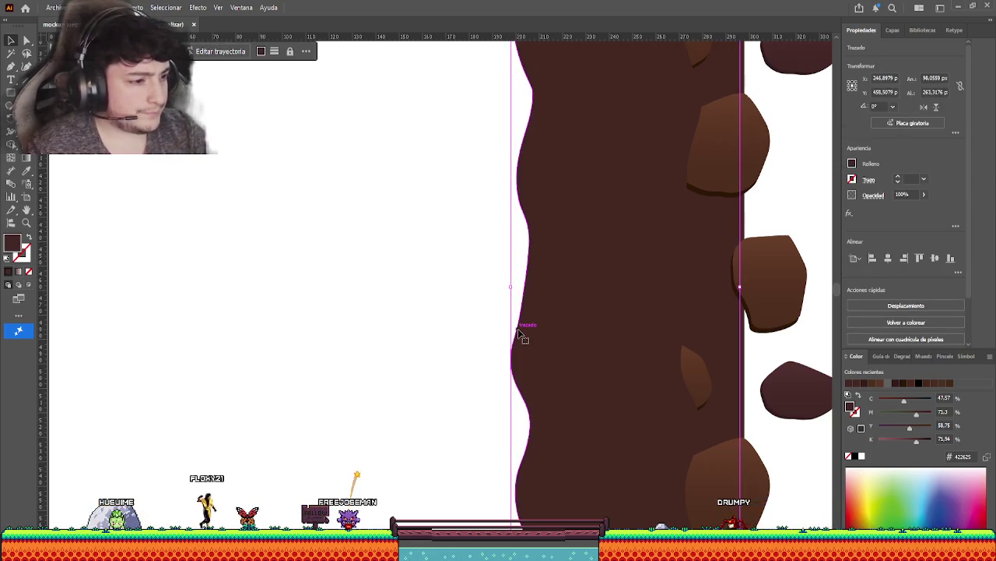
key(n)
scroll(465, 269, right, 2)
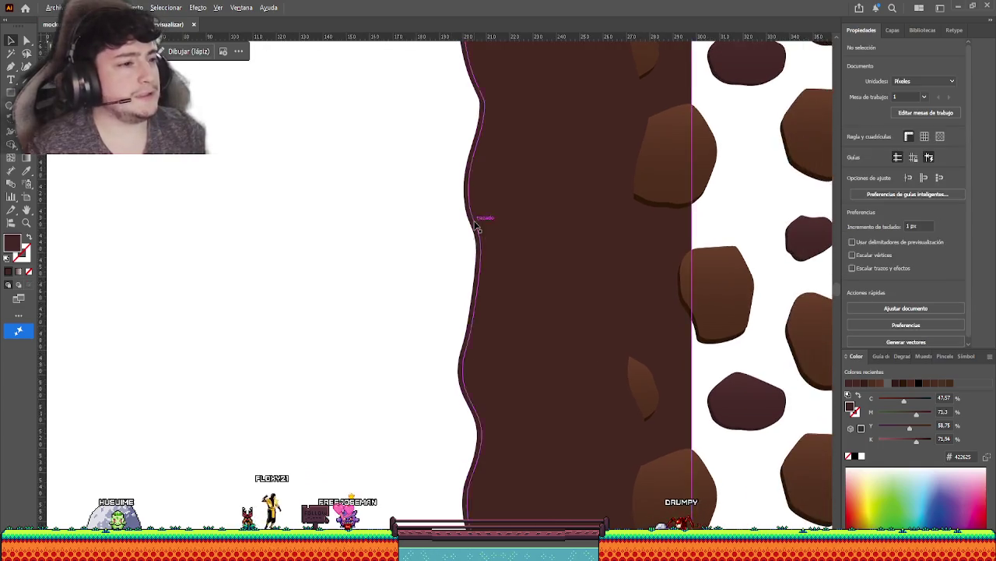
scroll(467, 249, up, 3)
scroll(474, 225, down, 4)
scroll(475, 227, up, 2)
scroll(459, 232, up, 1)
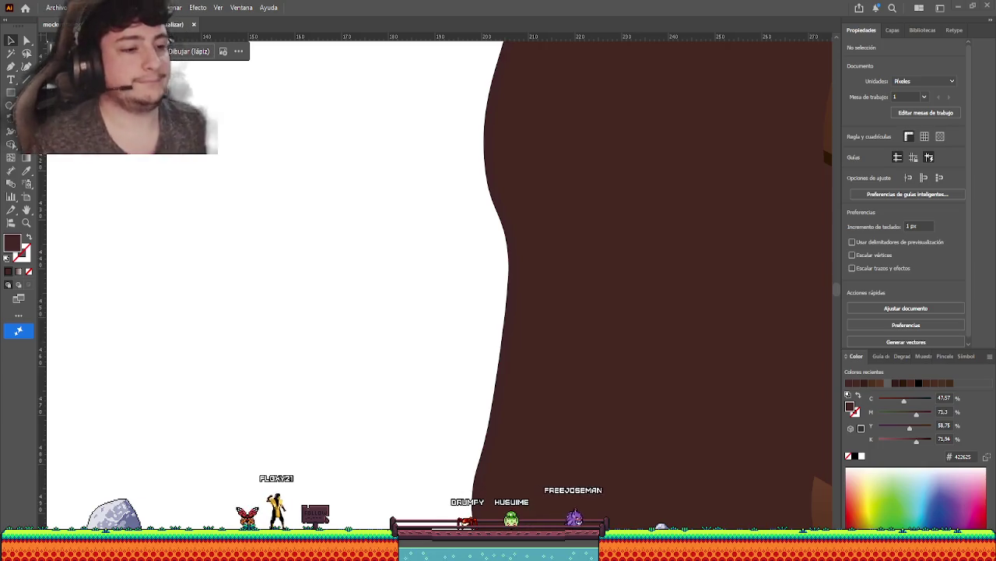
click(509, 244)
scroll(442, 267, down, 1)
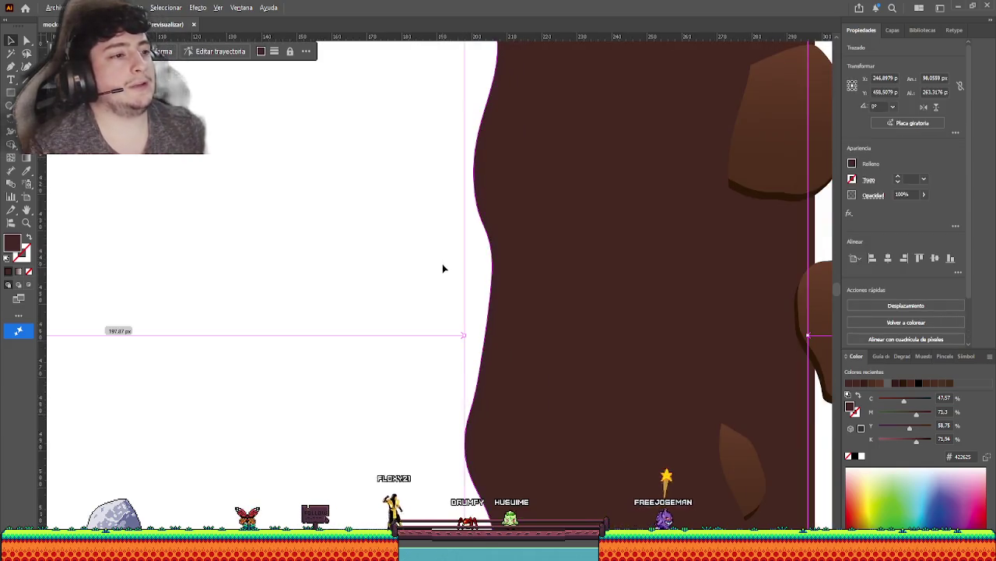
scroll(443, 269, down, 3)
scroll(436, 271, left, 1)
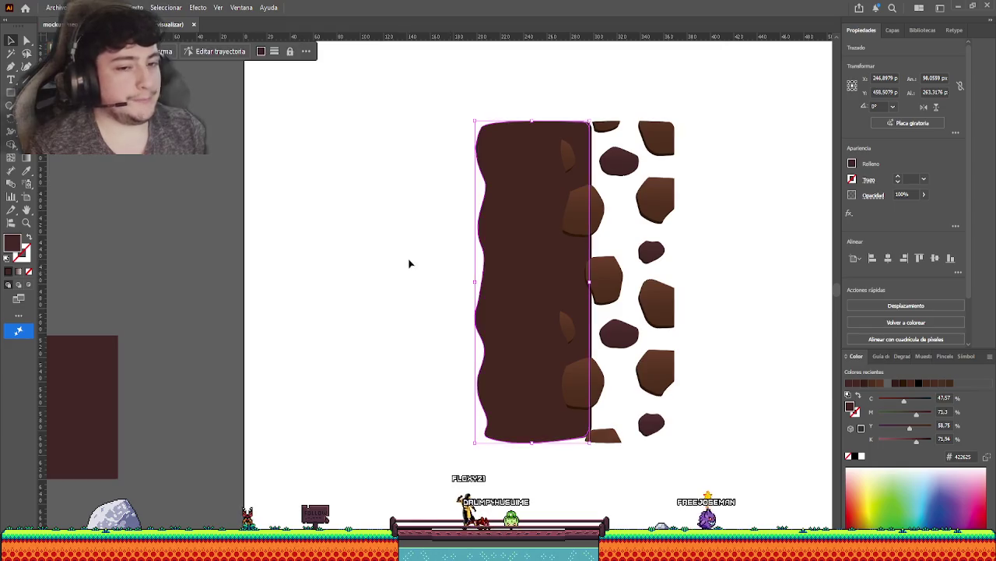
Duplicate a swatch square below the others and give it a darker purple-brown.
scroll(479, 266, left, 5)
scroll(503, 265, down, 2)
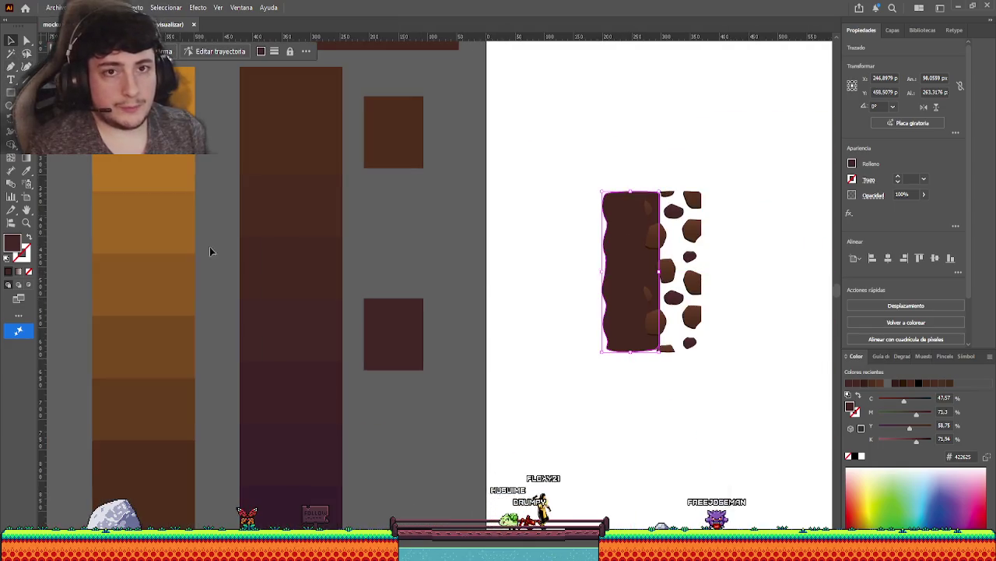
drag(400, 334, 401, 438)
scroll(463, 400, down, 1)
scroll(463, 400, right, 1)
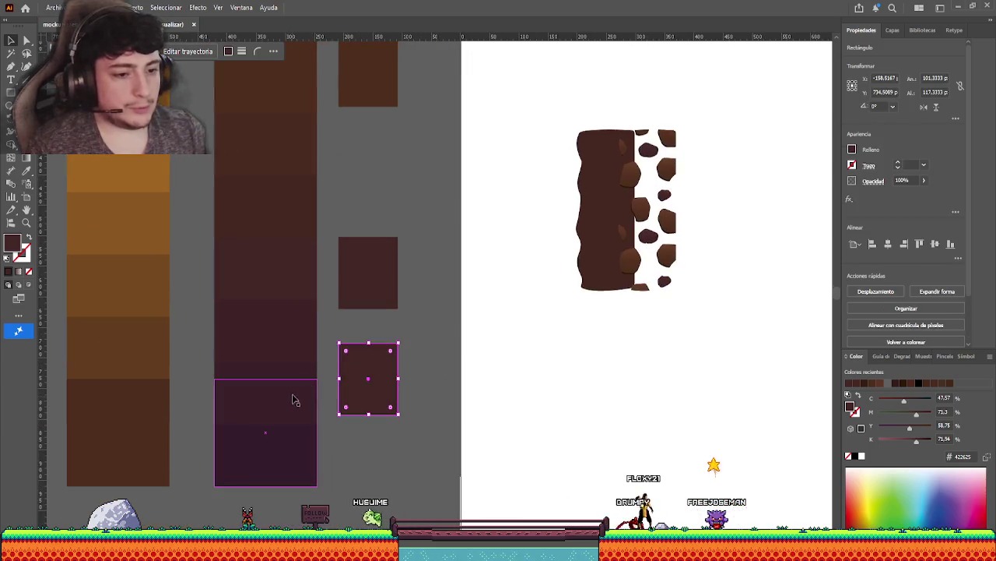
click(27, 172)
key(v)
click(562, 227)
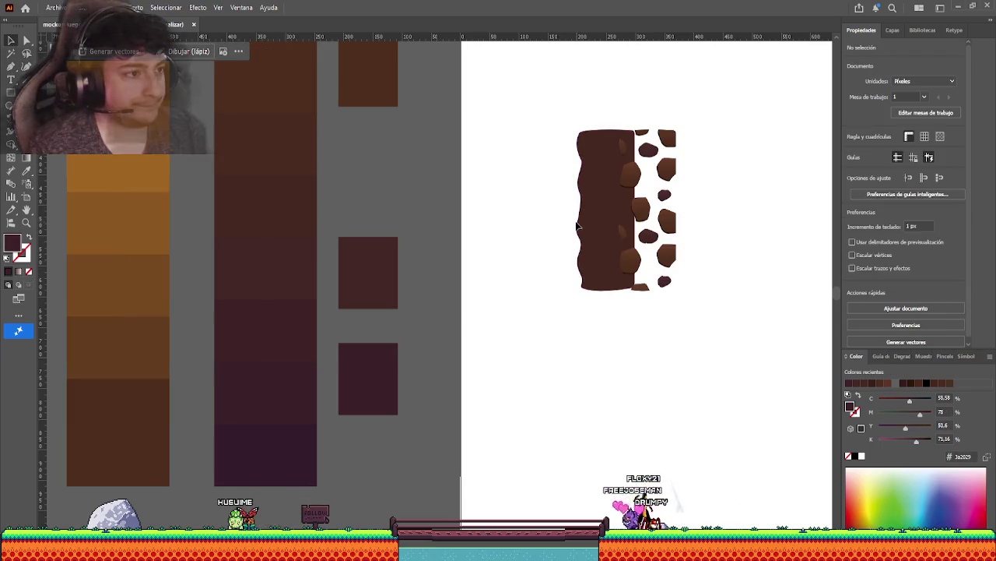
Recolour the stone pillar with the new #3a2029 swatch.
click(583, 232)
scroll(551, 244, up, 2)
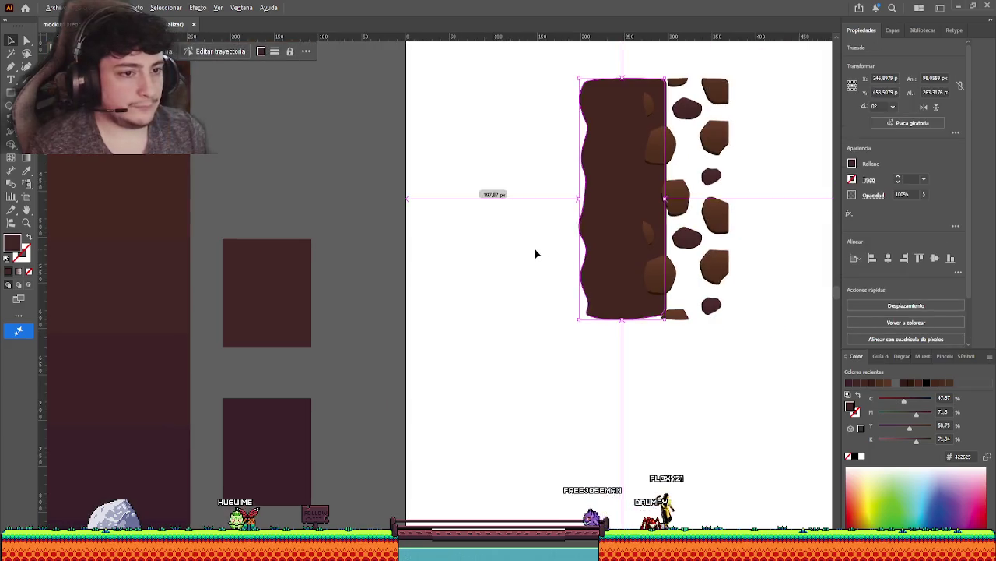
scroll(533, 250, down, 3)
scroll(527, 289, down, 1)
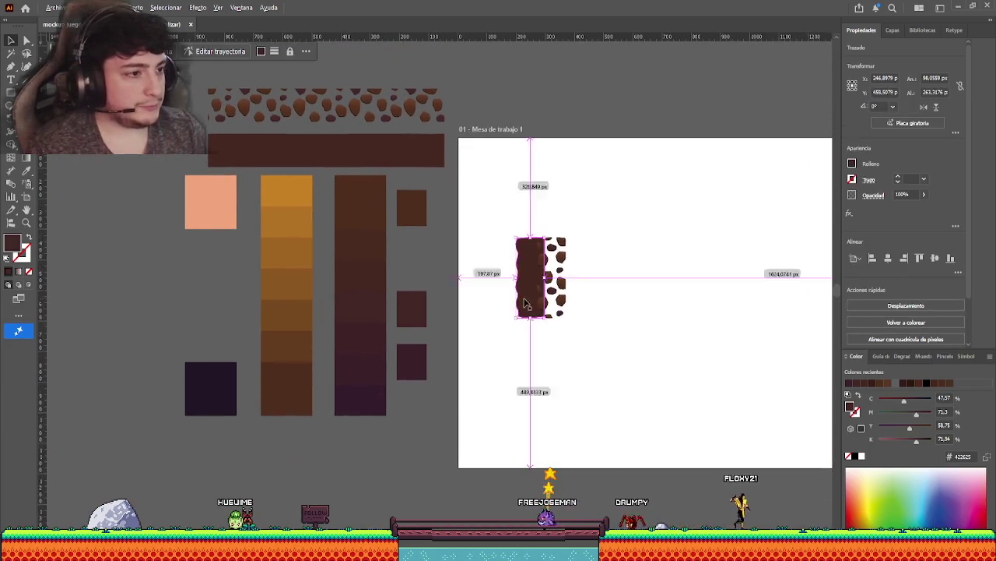
scroll(524, 295, down, 1)
scroll(523, 294, up, 1)
key(ctrl+shift+a)
scroll(532, 270, up, 3)
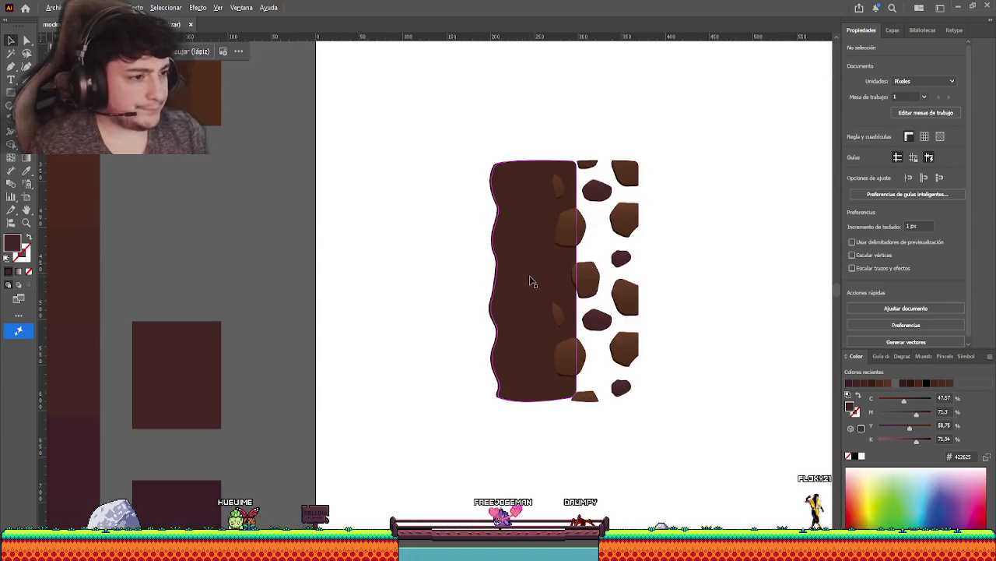
click(509, 269)
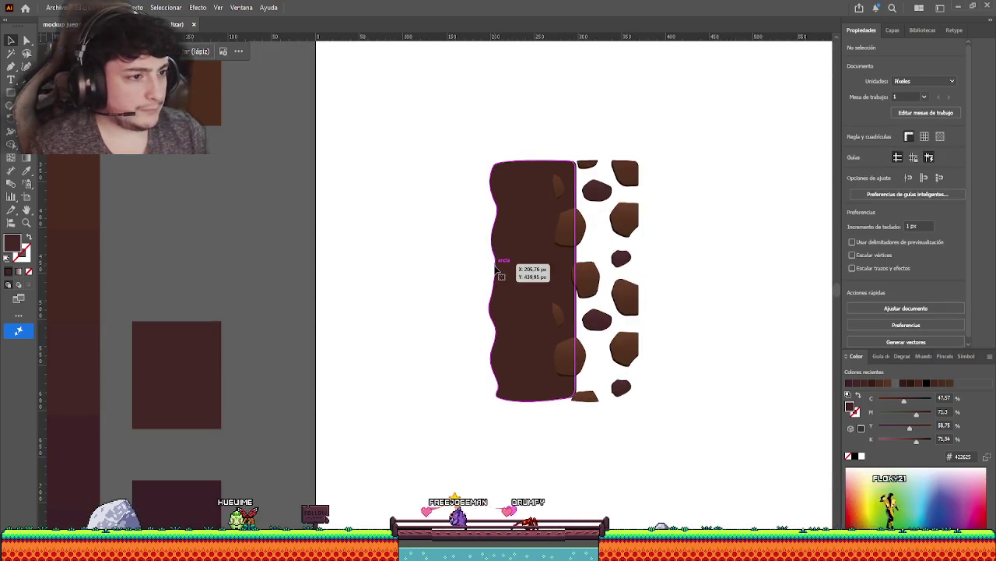
click(26, 173)
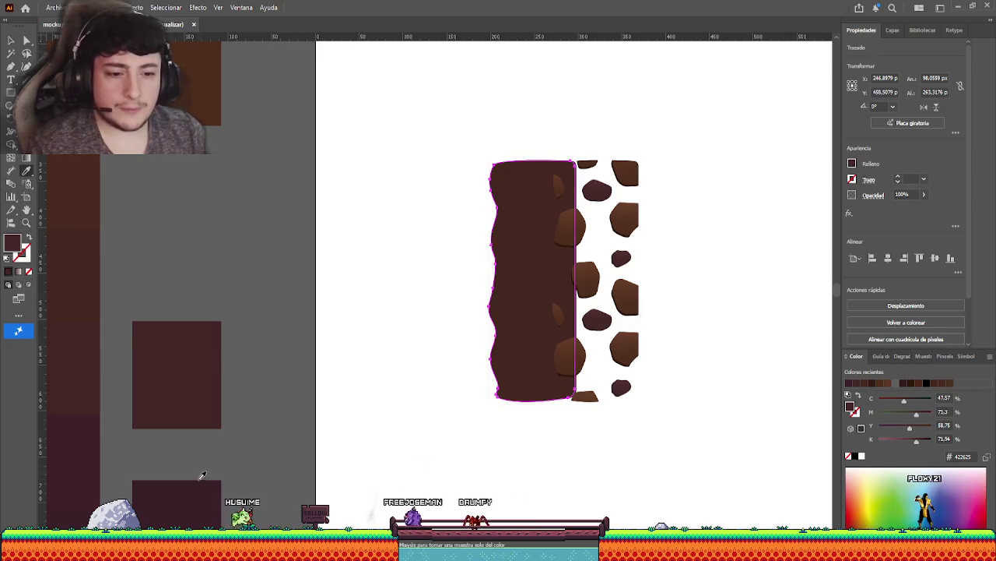
Nudge the brown wavy-edged column 1 px left with the arrow keys.
key(v)
click(457, 219)
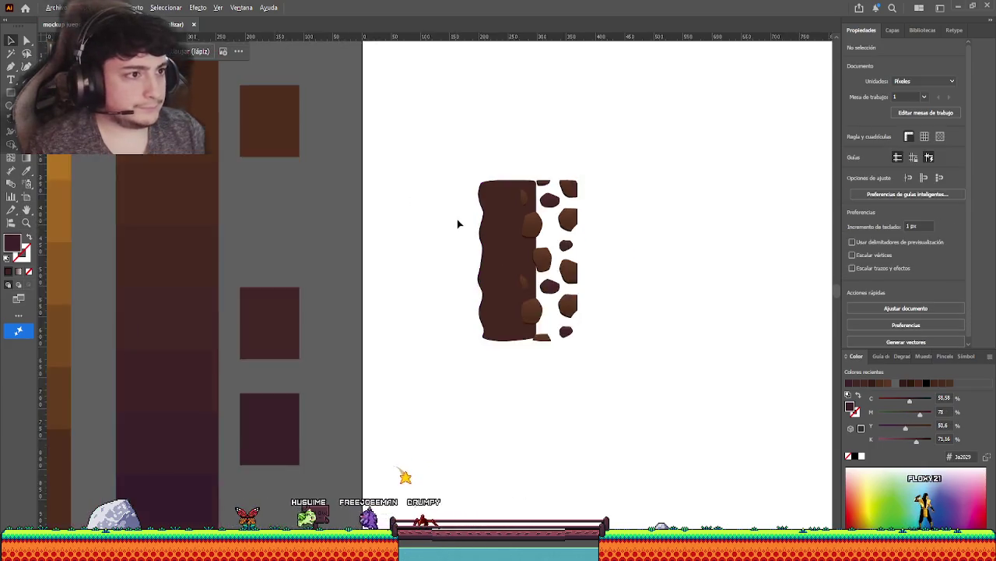
scroll(457, 219, down, 4)
scroll(484, 233, up, 4)
scroll(485, 234, up, 3)
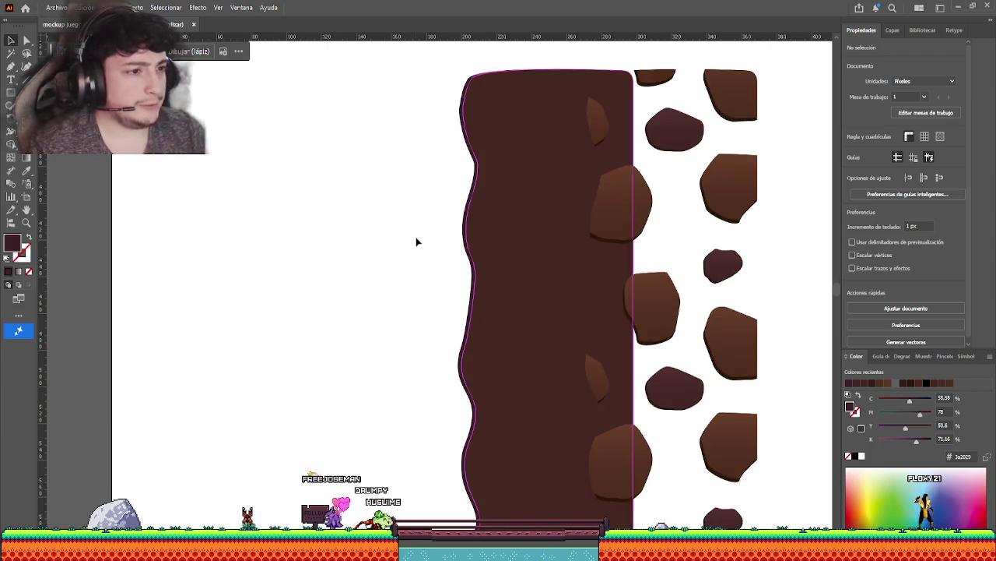
click(464, 245)
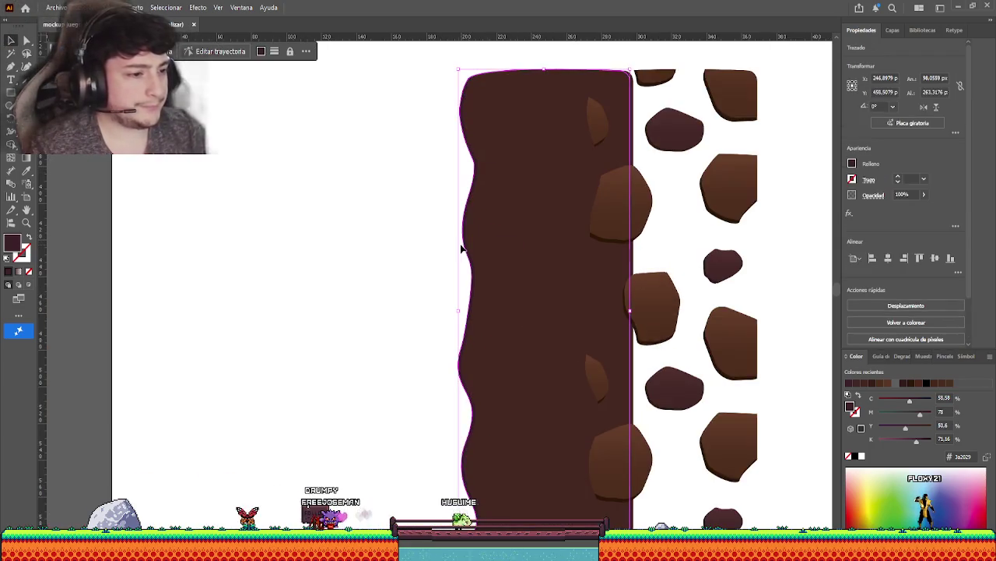
key(Left)
key(Right)
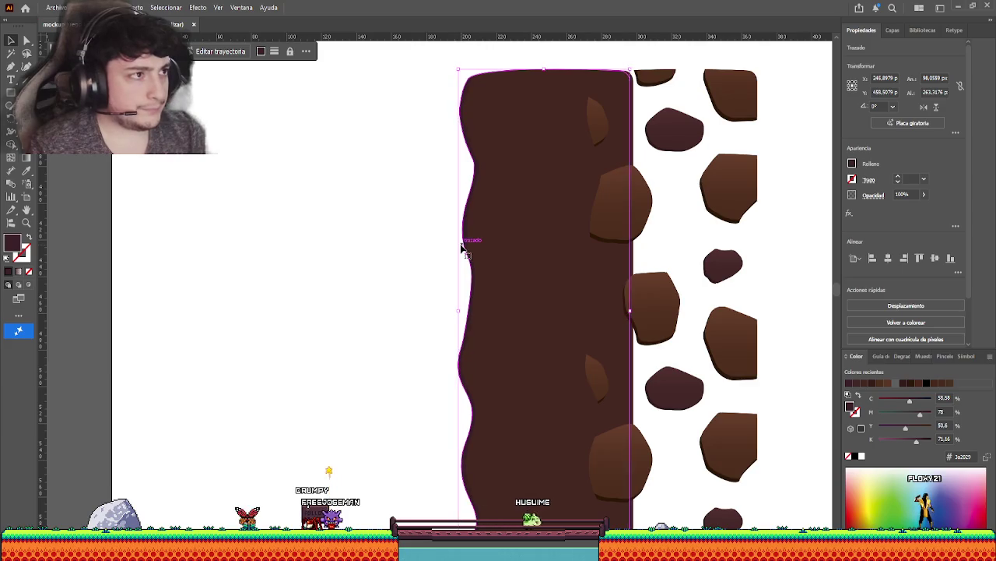
key(Left)
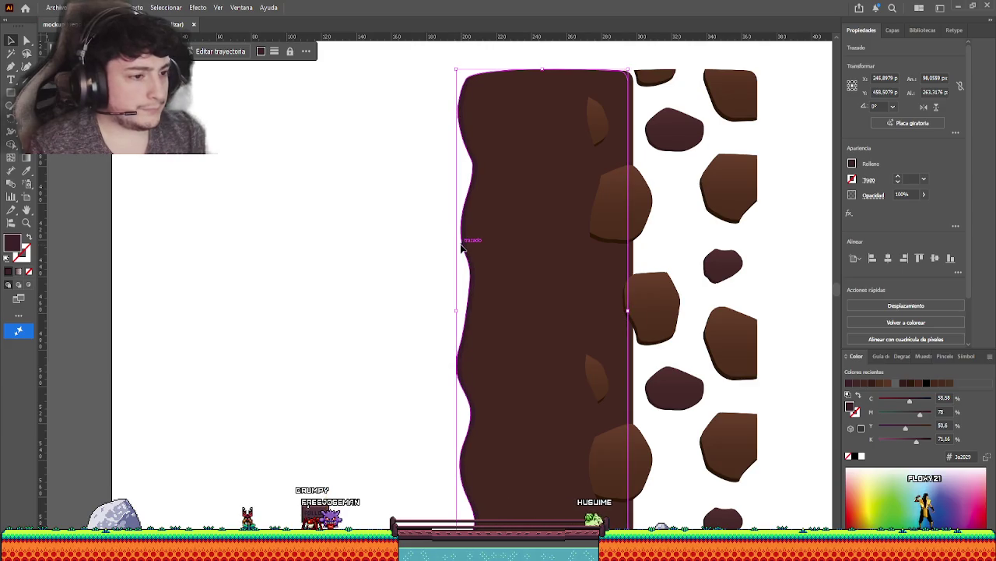
Check the nudged column by reselecting it, undoing an accidental drag.
click(323, 250)
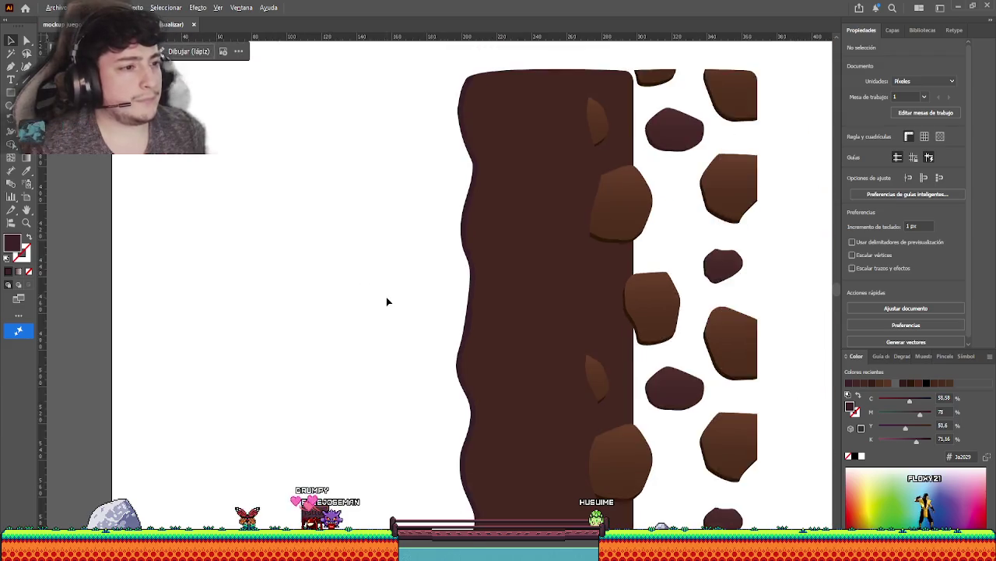
scroll(386, 297, down, 2)
scroll(405, 320, up, 2)
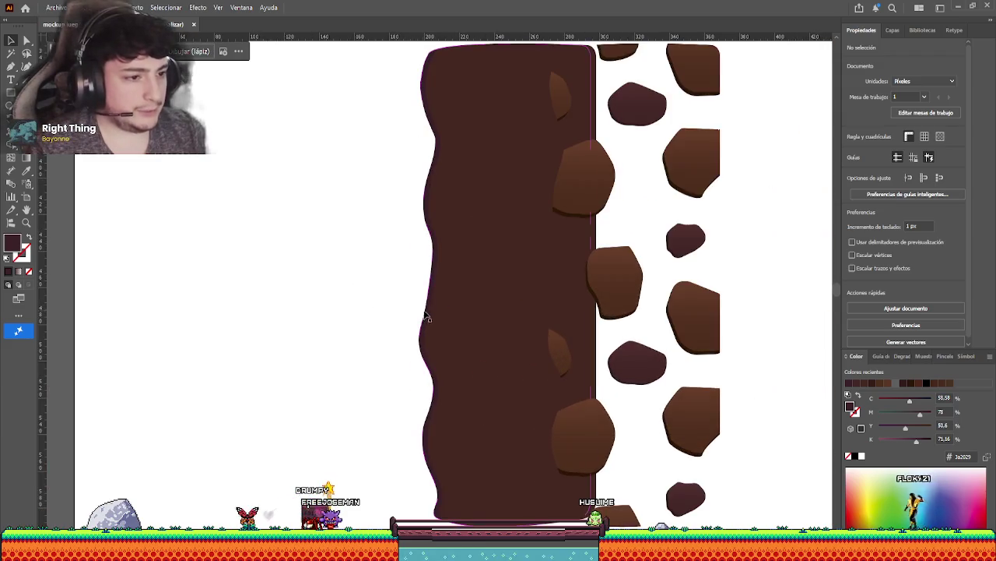
click(426, 317)
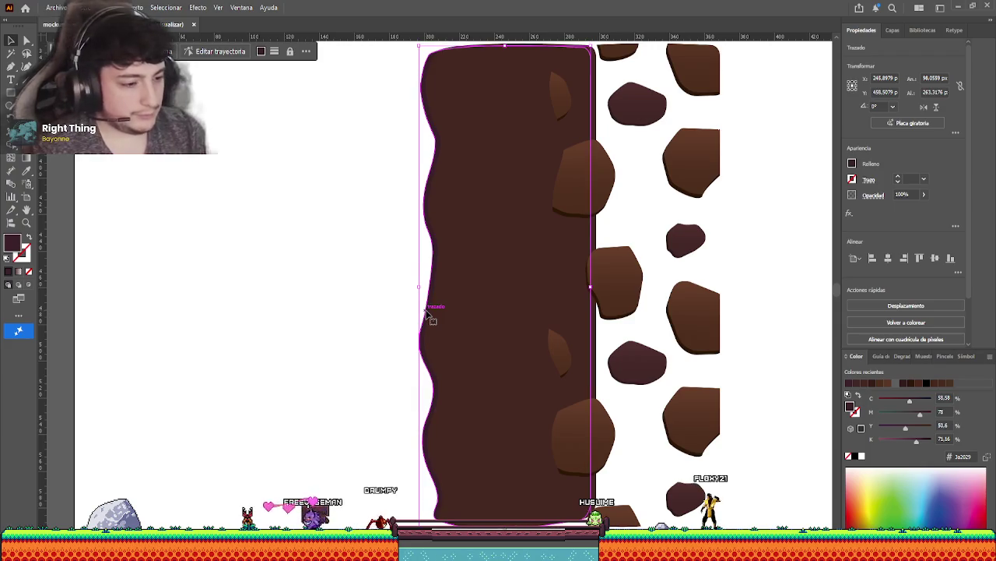
click(363, 268)
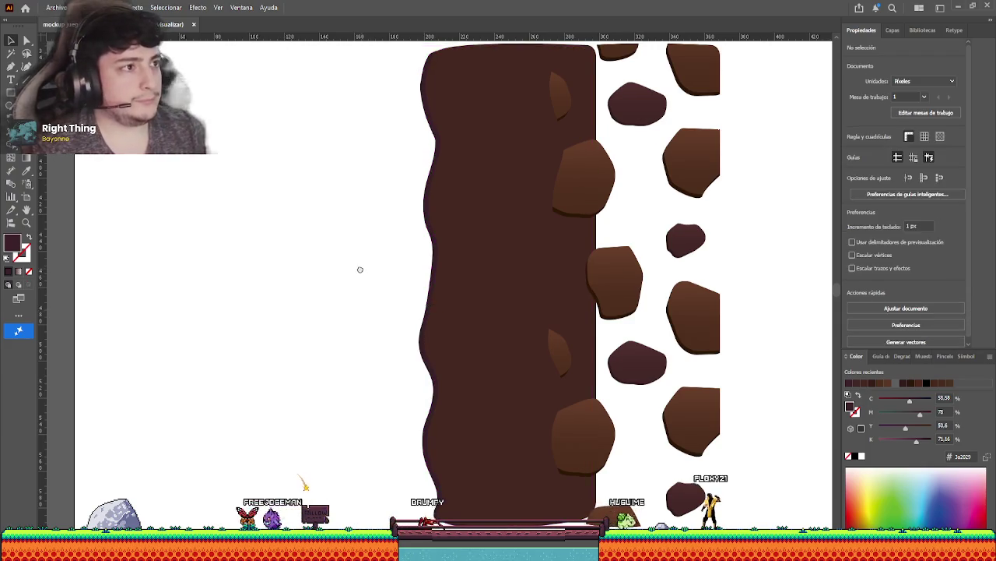
drag(360, 268, 349, 271)
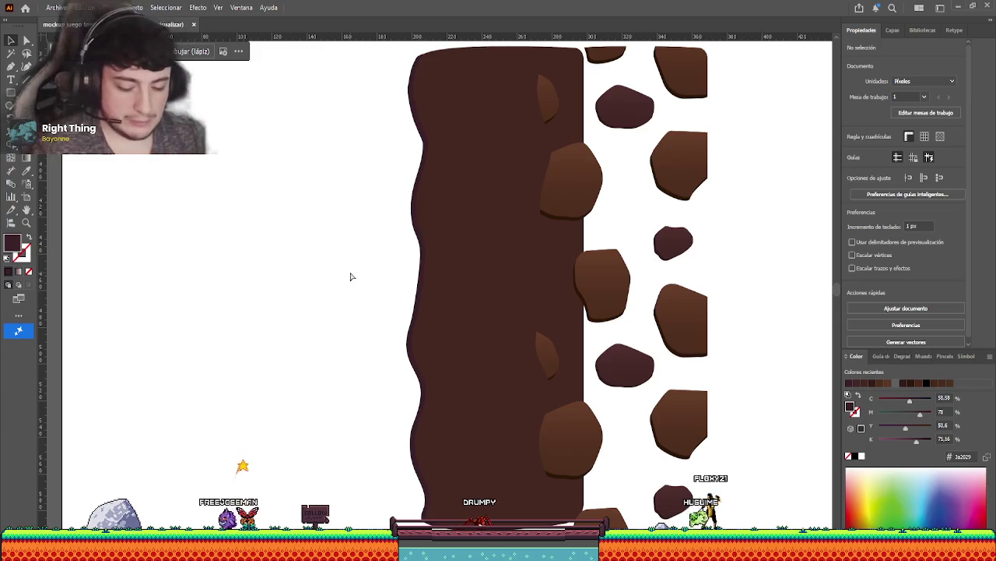
key(ctrl+z)
click(351, 276)
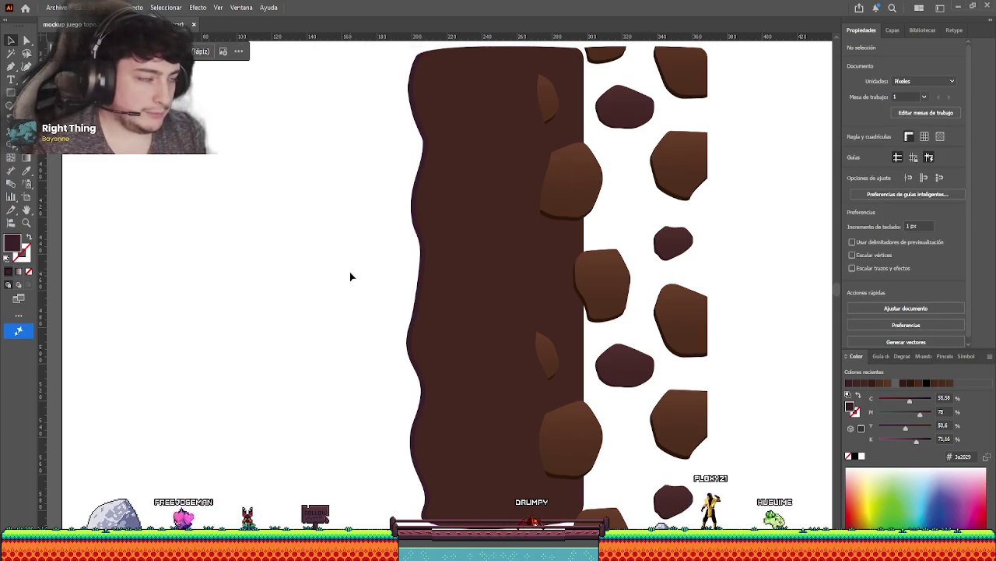
Drag the rock-spot pattern leftward over the brown column.
scroll(385, 267, up, 5)
scroll(447, 229, up, 2)
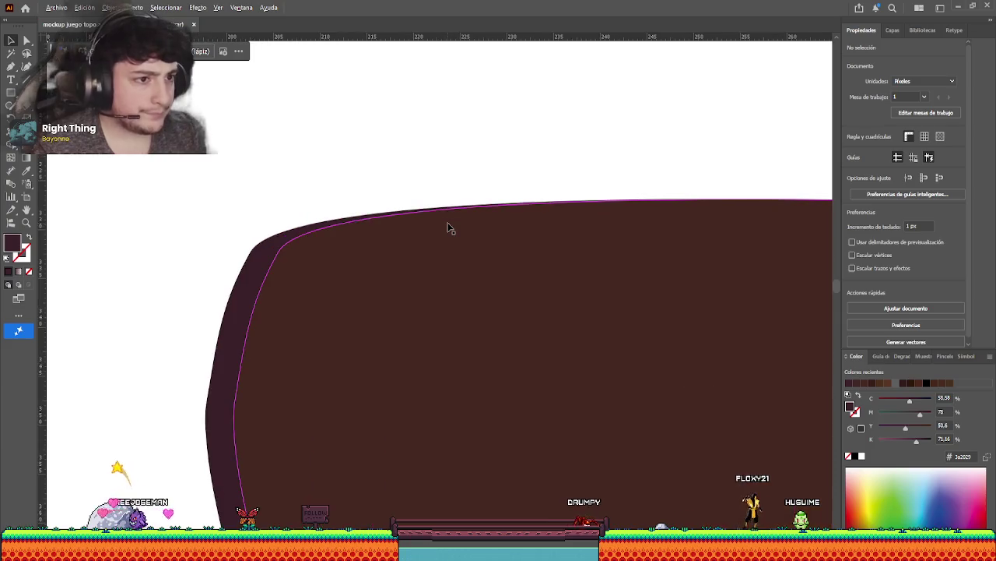
scroll(329, 233, down, 1)
scroll(349, 296, down, 2)
scroll(291, 397, down, 1)
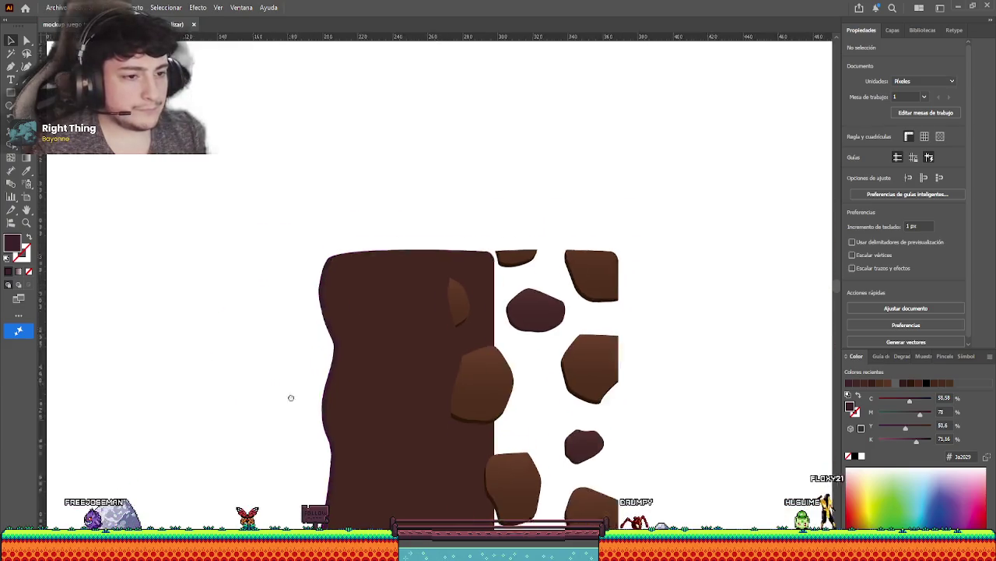
scroll(333, 284, down, 2)
scroll(342, 287, up, 1)
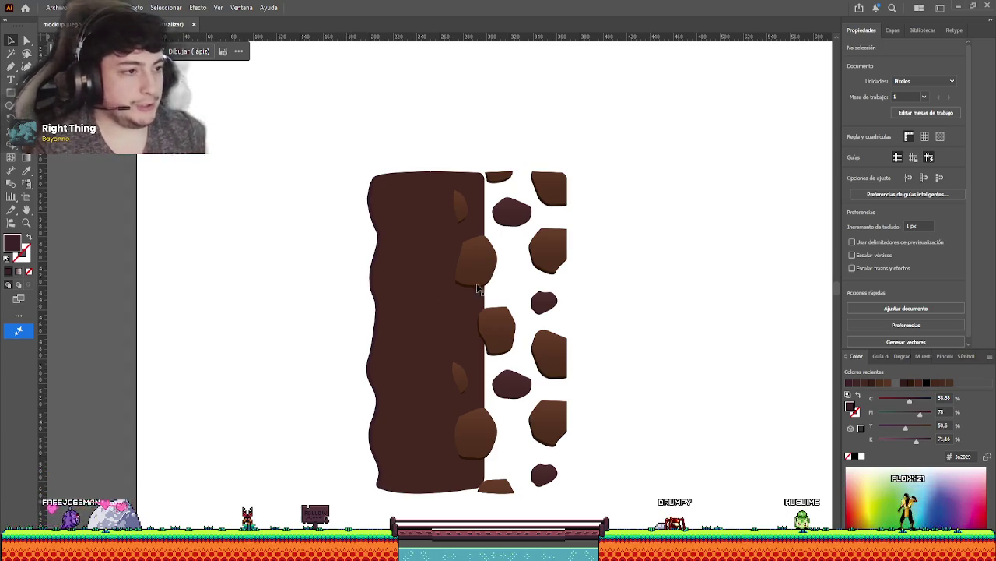
drag(478, 288, 389, 277)
Undo the first rock-pattern move and drag the pattern onto the column again.
click(322, 307)
key(ctrl+z)
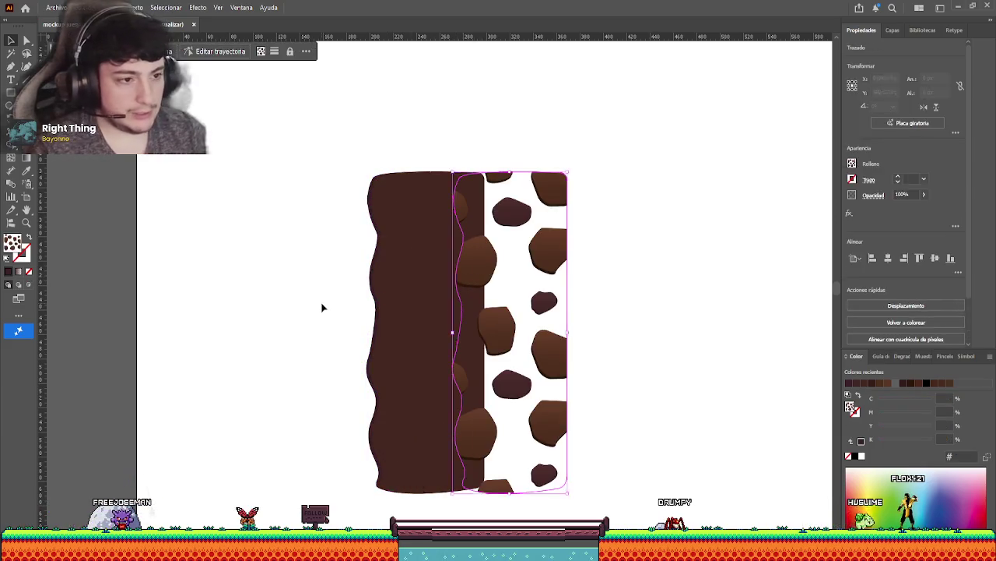
drag(483, 276, 402, 285)
scroll(378, 194, up, 3)
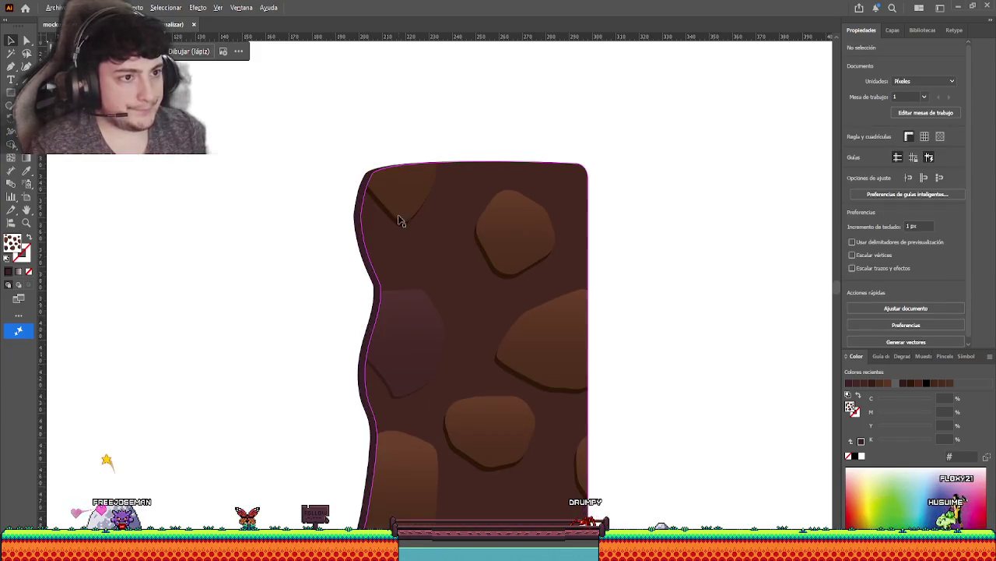
scroll(389, 210, up, 2)
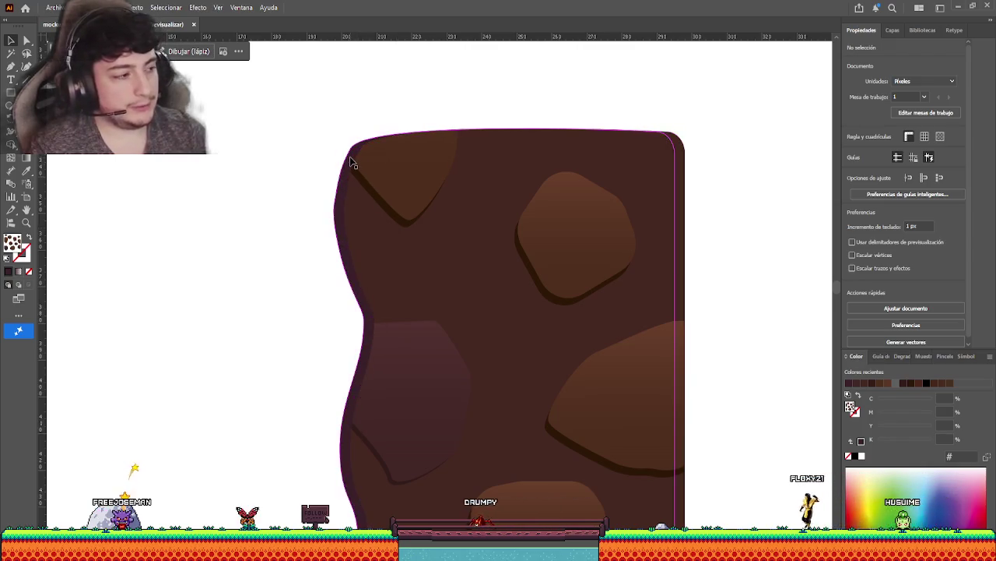
Delete the rock-texture overlay from the brown column.
scroll(355, 168, down, 3)
scroll(436, 233, down, 2)
click(454, 241)
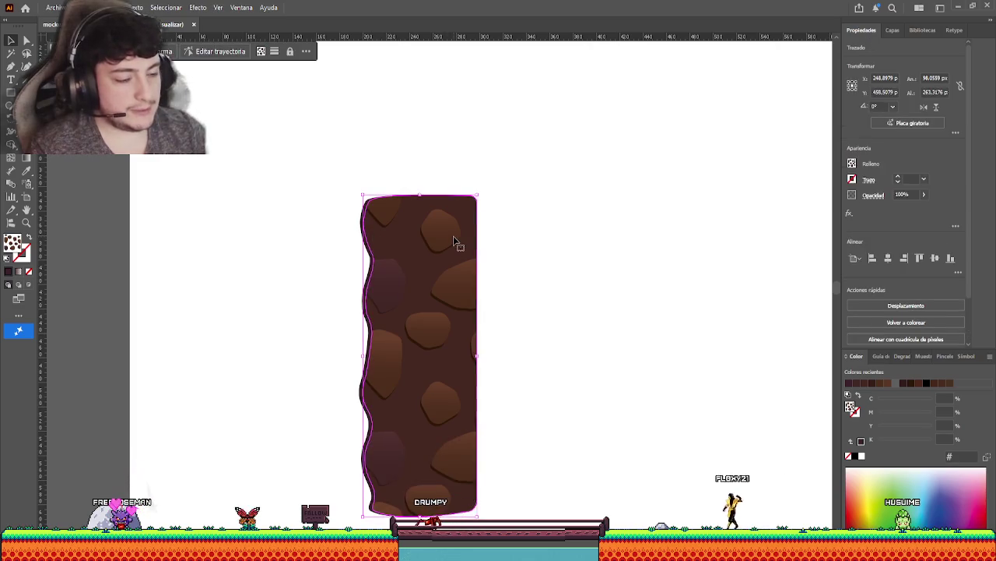
key(Delete)
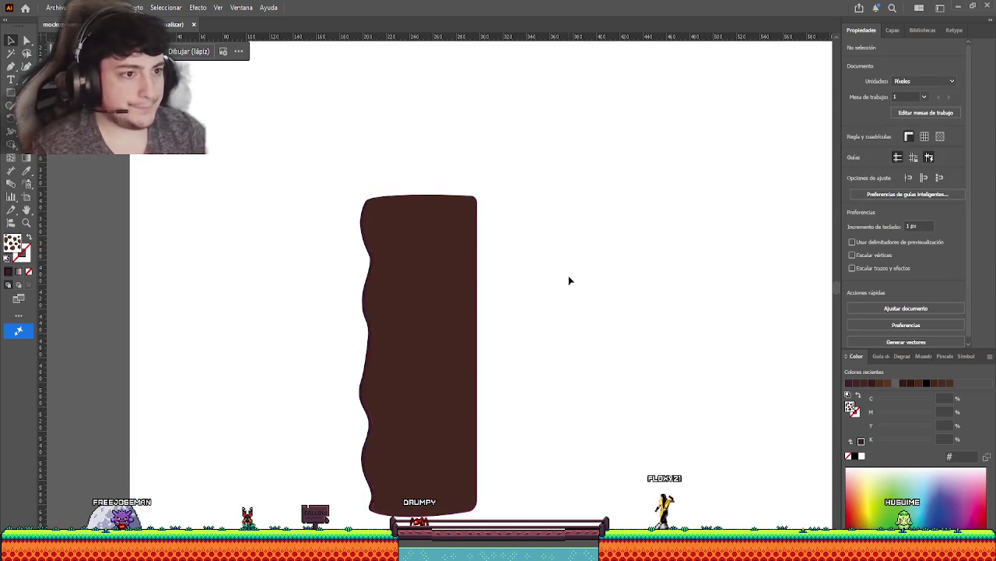
Duplicate the plain column to the right and fill the copy with the rock-spot pattern.
click(461, 285)
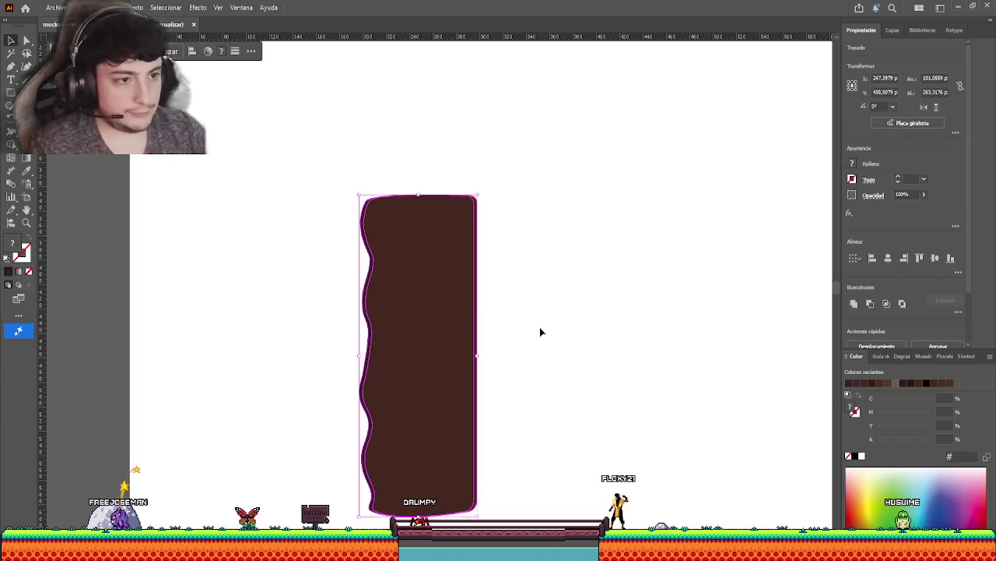
drag(453, 283, 623, 282)
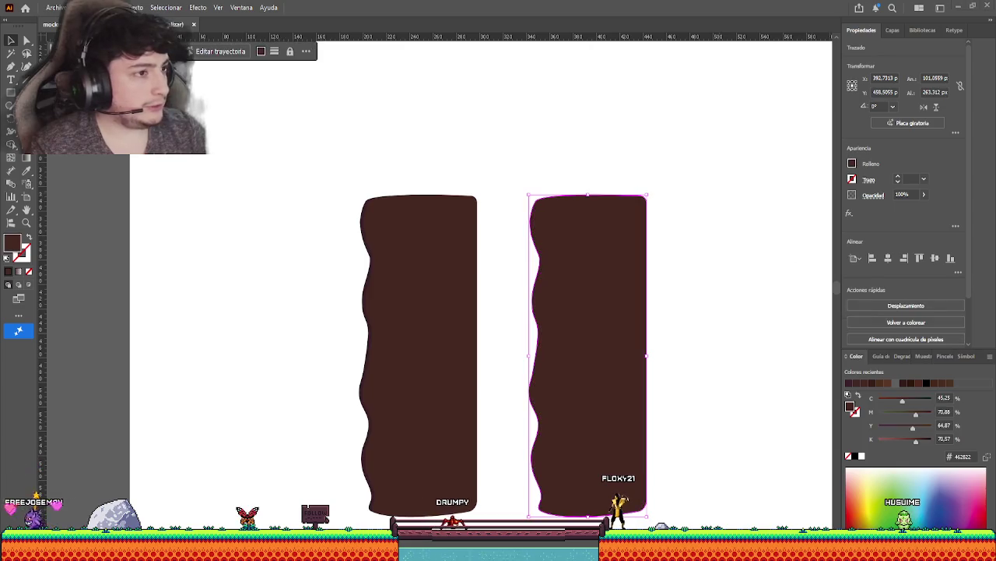
drag(577, 260, 570, 250)
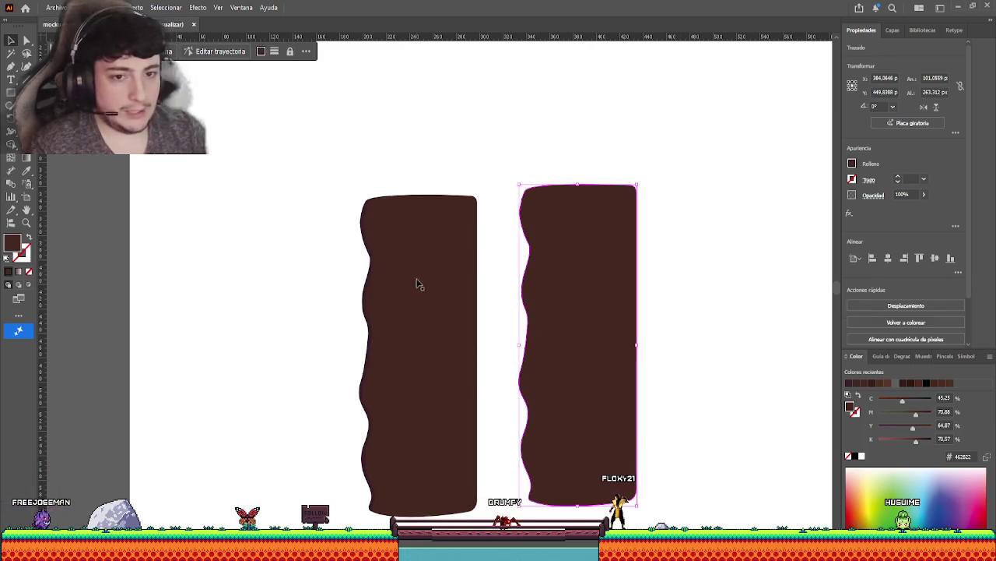
scroll(267, 247, down, 3)
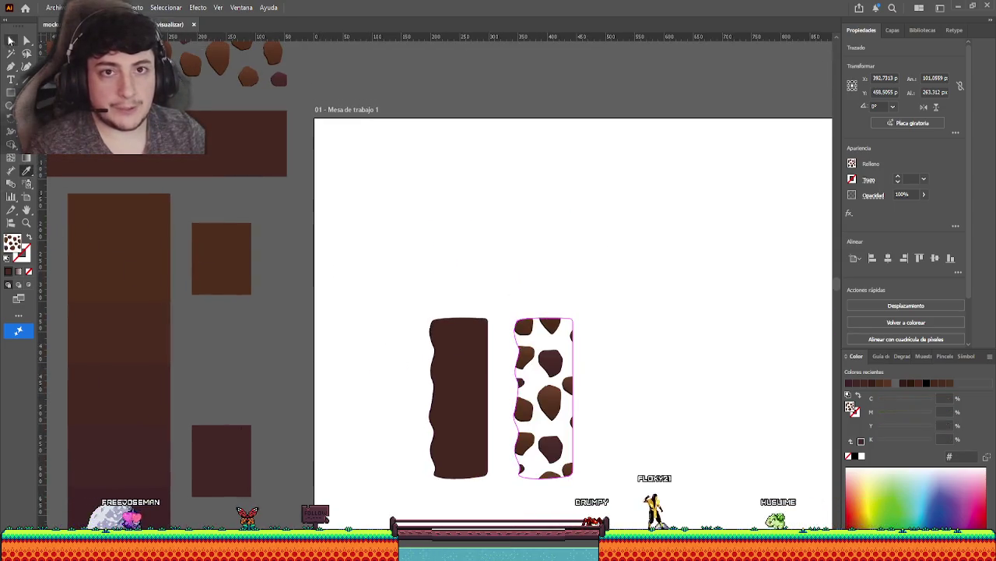
click(411, 280)
Move the patterned copy over the original column and select it.
scroll(483, 259, up, 5)
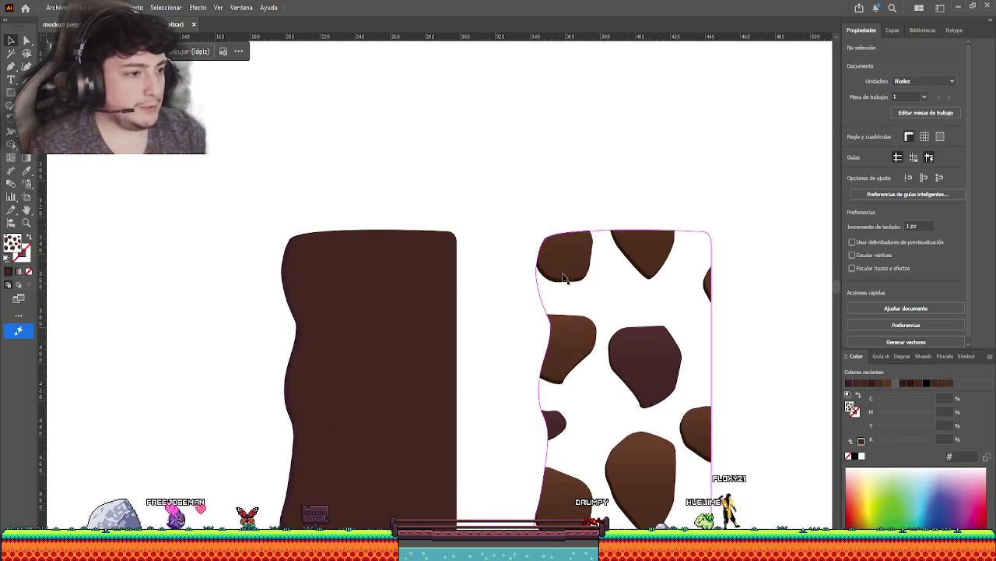
drag(562, 272, 308, 272)
scroll(516, 331, down, 3)
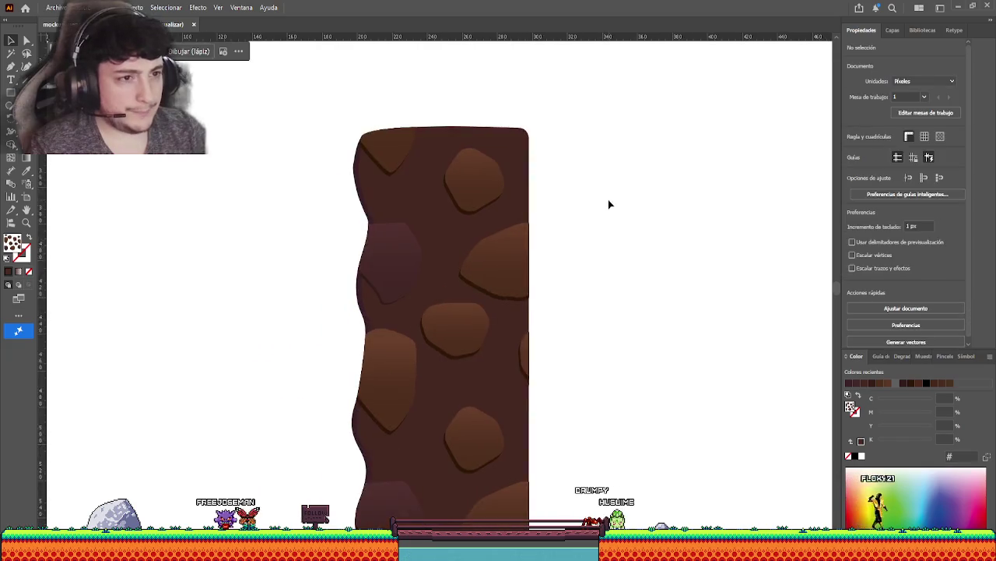
scroll(355, 158, down, 3)
scroll(355, 158, up, 4)
scroll(363, 162, down, 3)
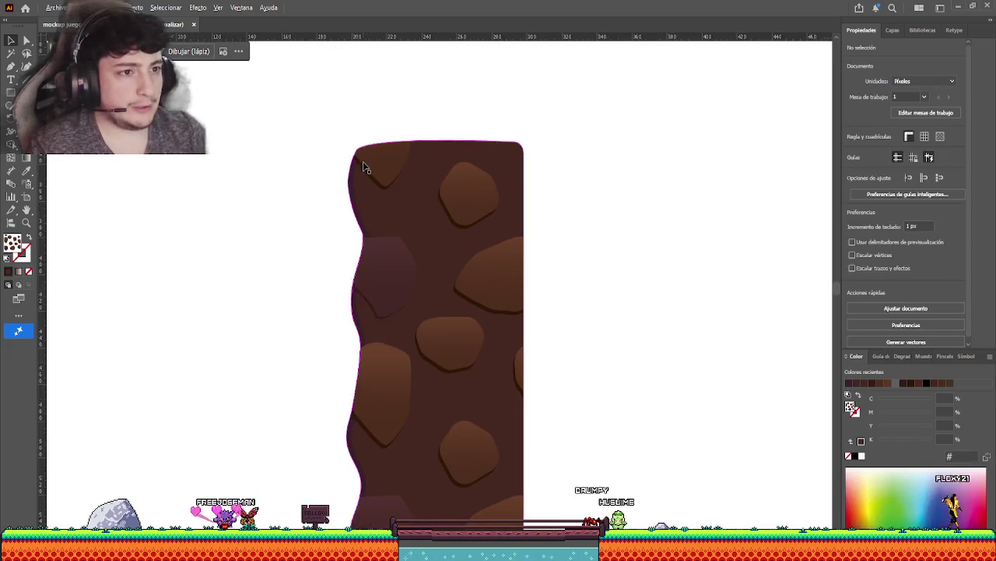
scroll(362, 161, up, 1)
scroll(336, 136, up, 2)
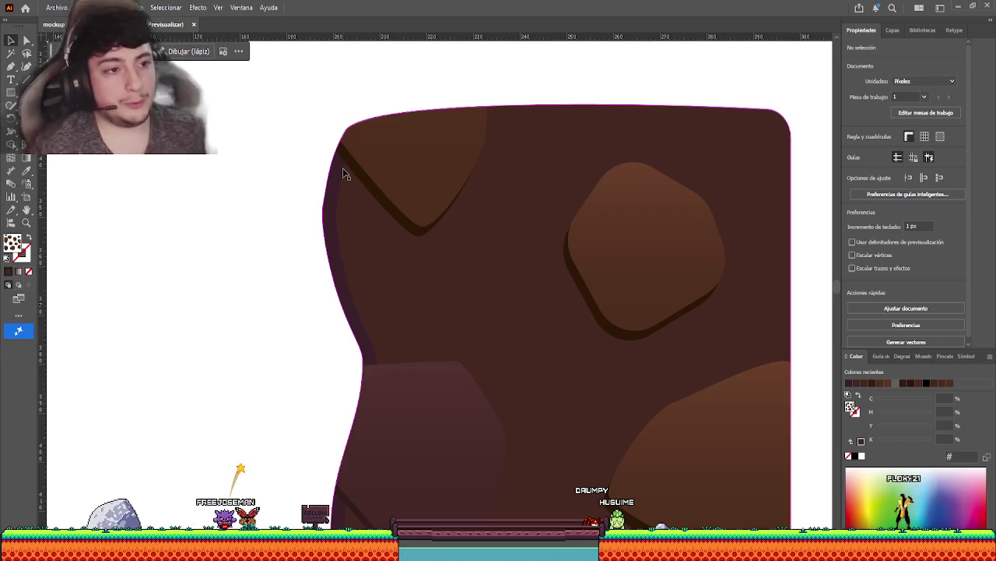
click(333, 203)
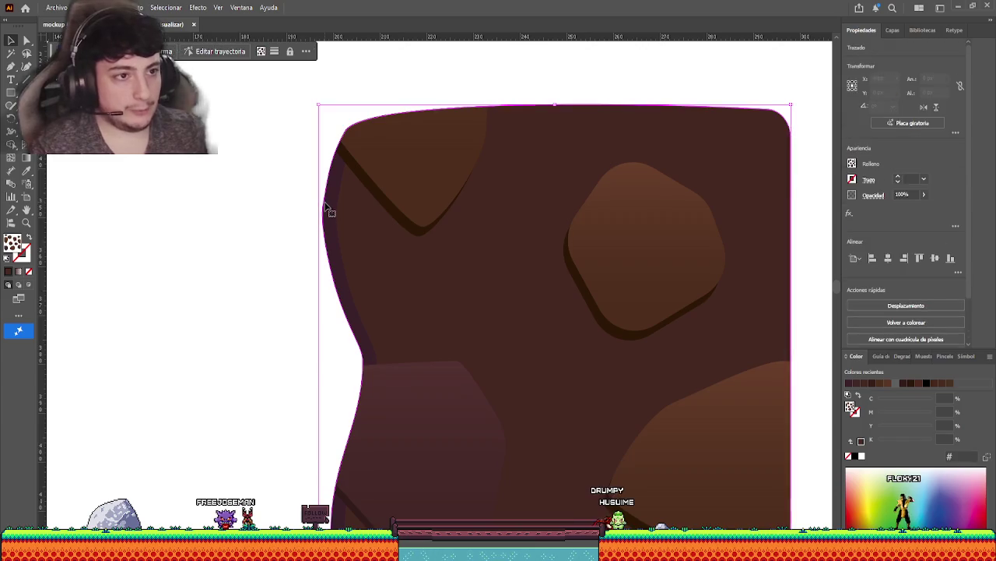
scroll(257, 214, down, 1)
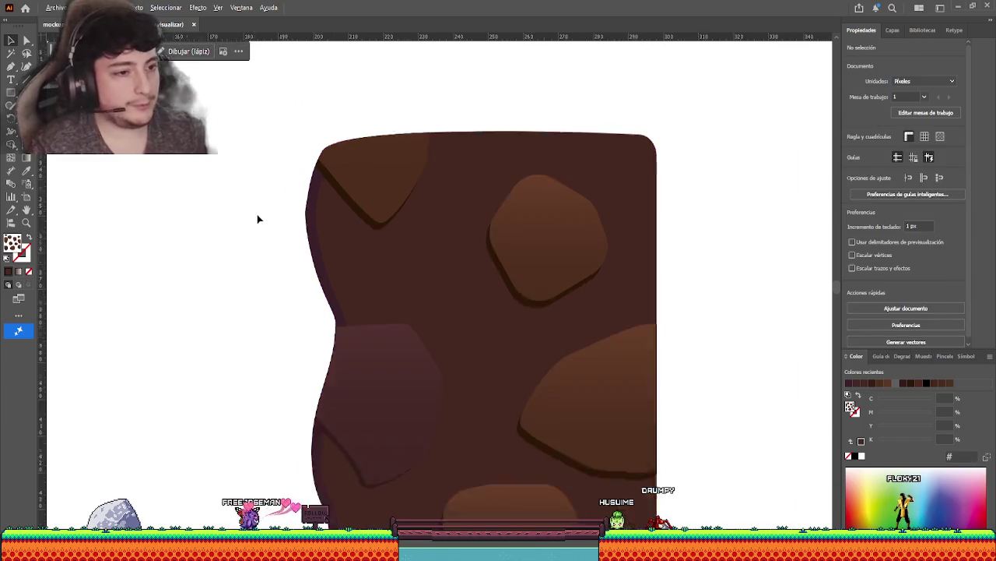
scroll(257, 214, down, 2)
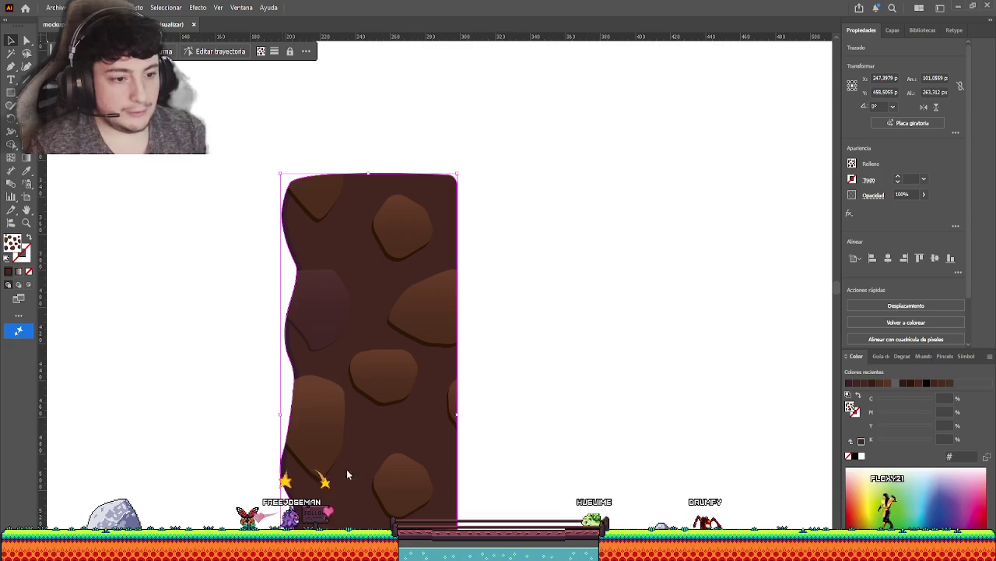
Delete the rock-pattern overlay, leaving the plain brown column selected.
click(315, 193)
key(Delete)
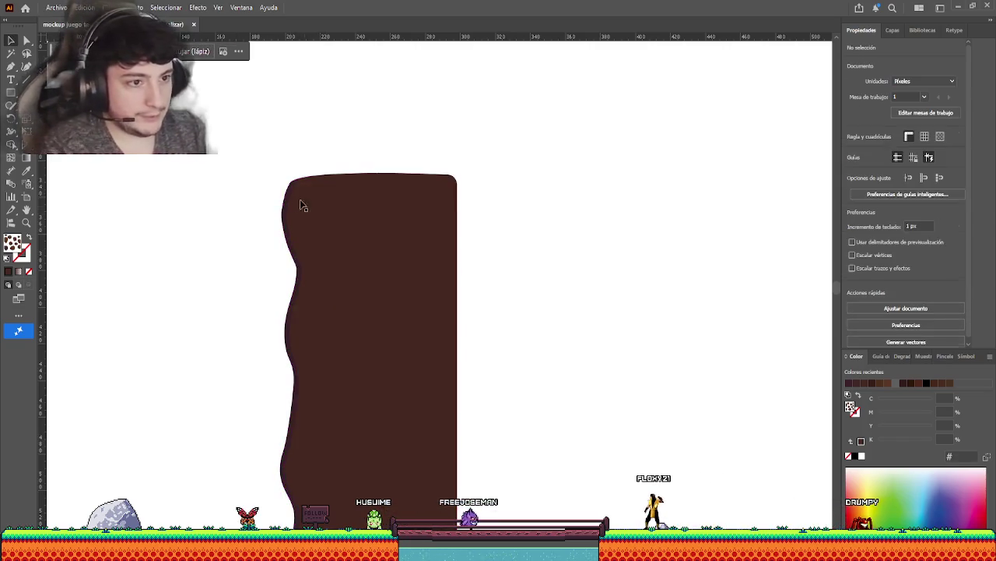
click(282, 216)
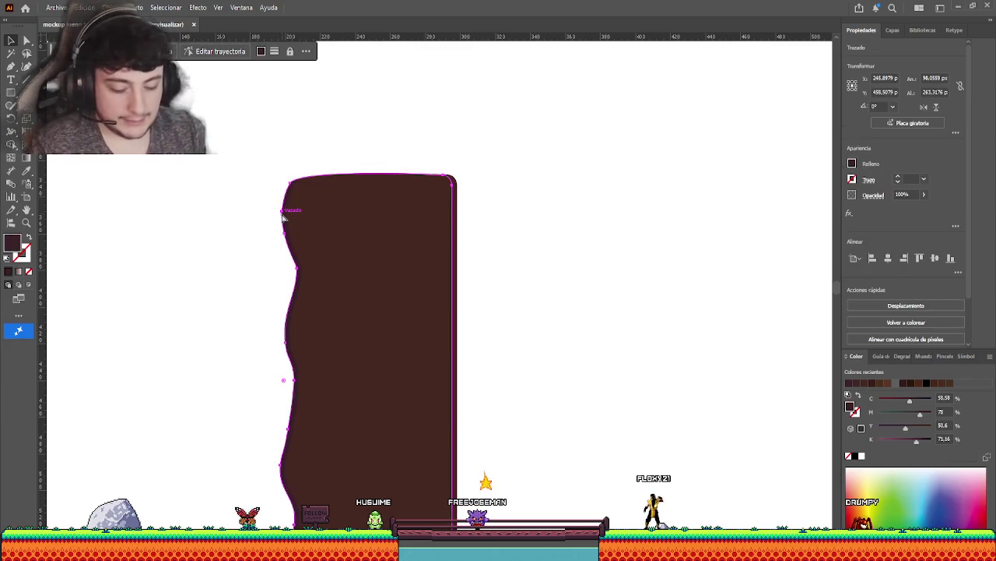
click(284, 222)
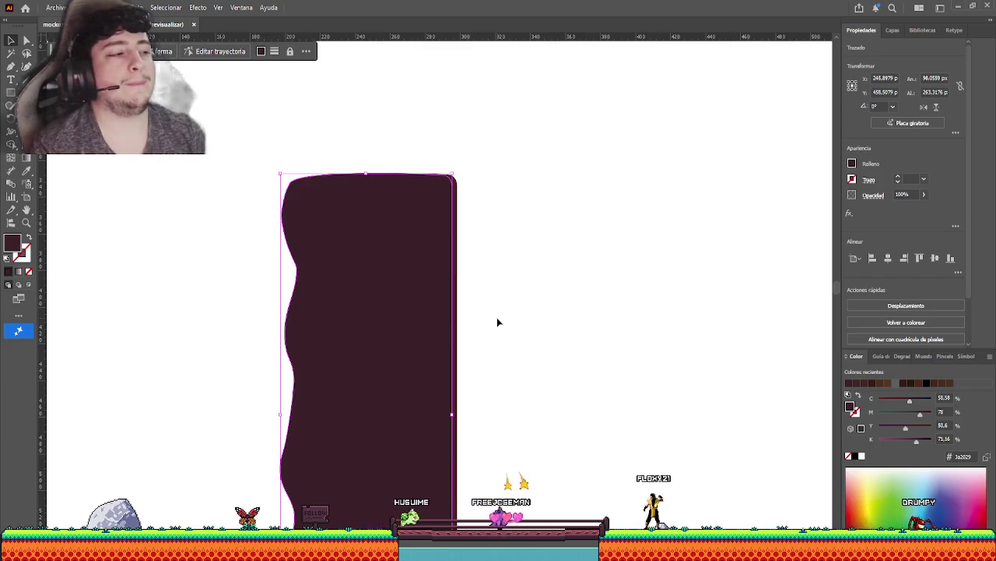
Duplicate the pillar rightward and delete the copy's right side, keeping only its wavy edge.
click(245, 280)
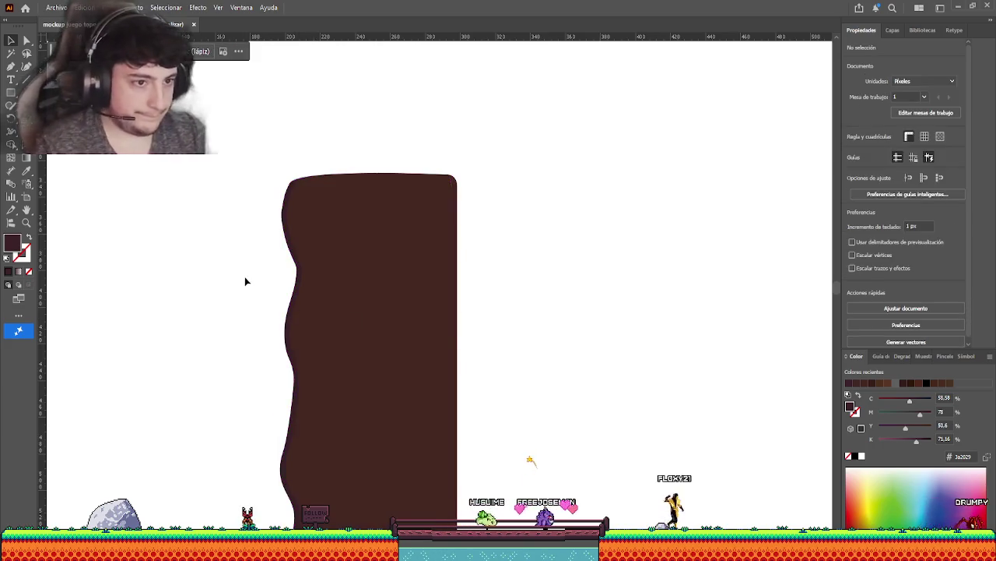
drag(244, 280, 284, 273)
scroll(282, 278, down, 3)
scroll(257, 282, down, 2)
drag(376, 309, 483, 308)
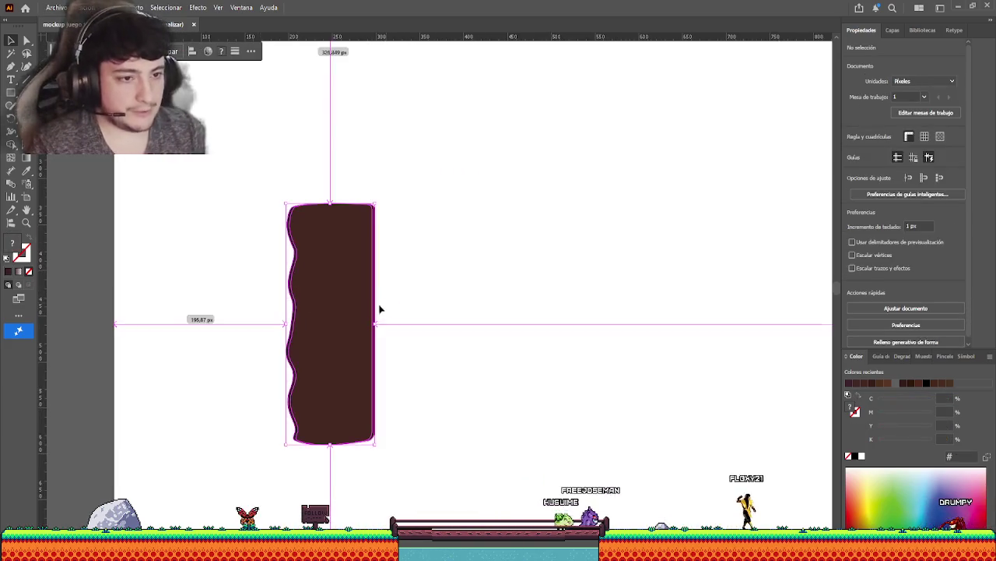
click(456, 152)
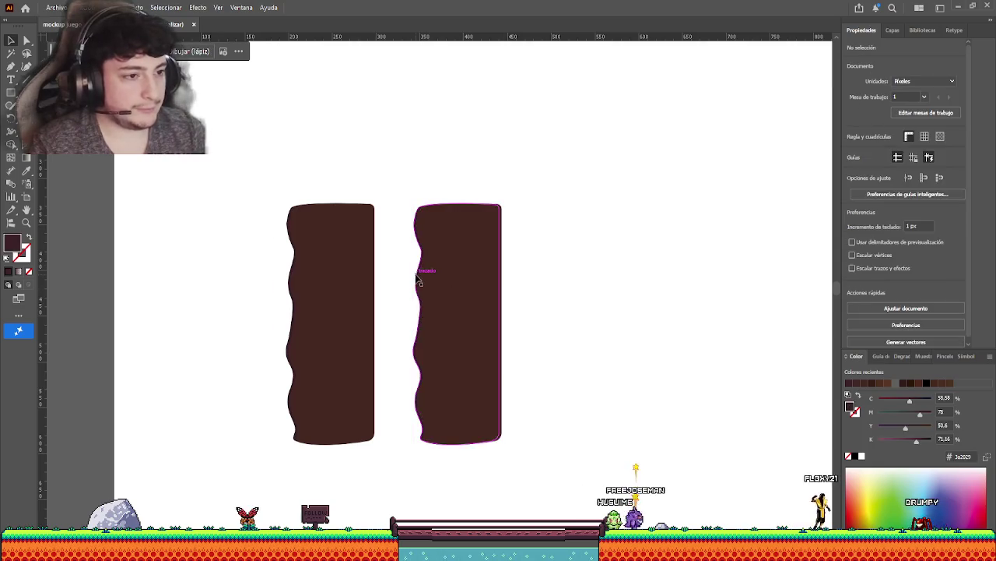
click(419, 280)
click(505, 285)
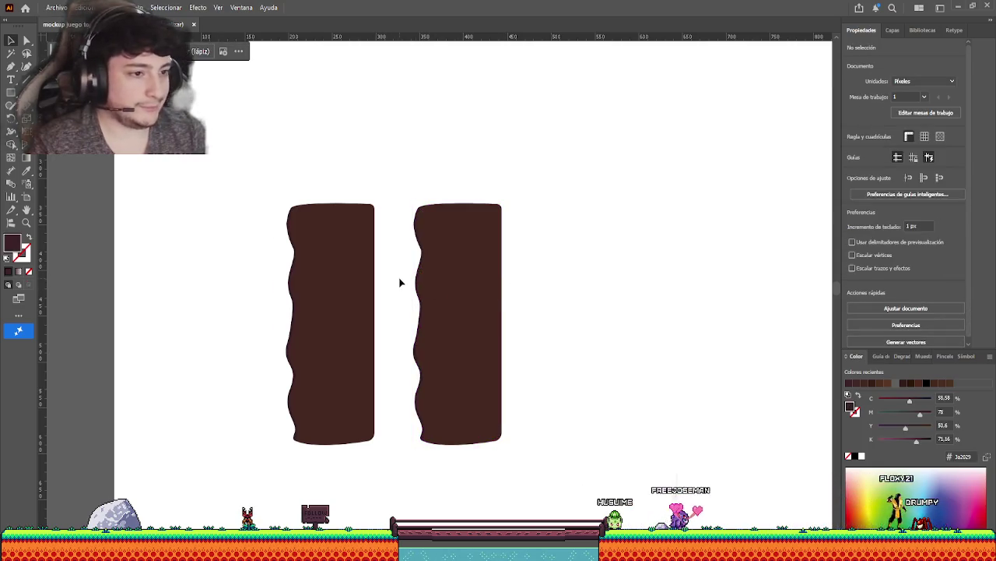
click(425, 292)
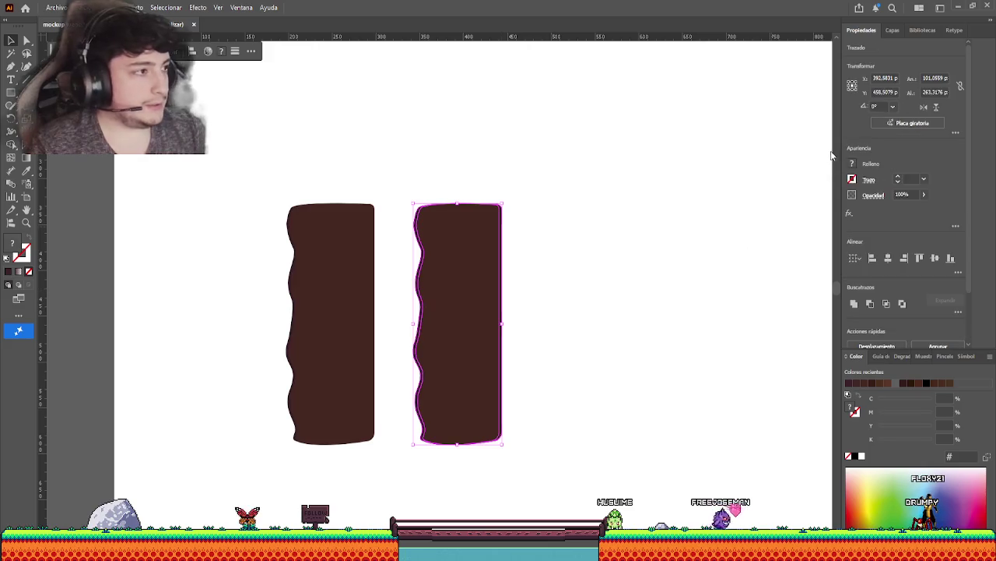
click(887, 304)
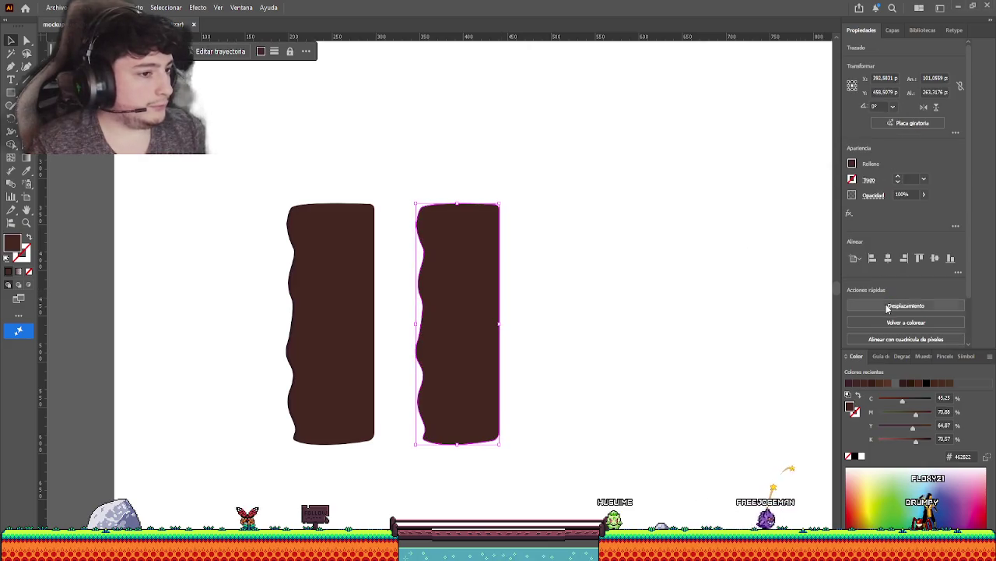
key(Delete)
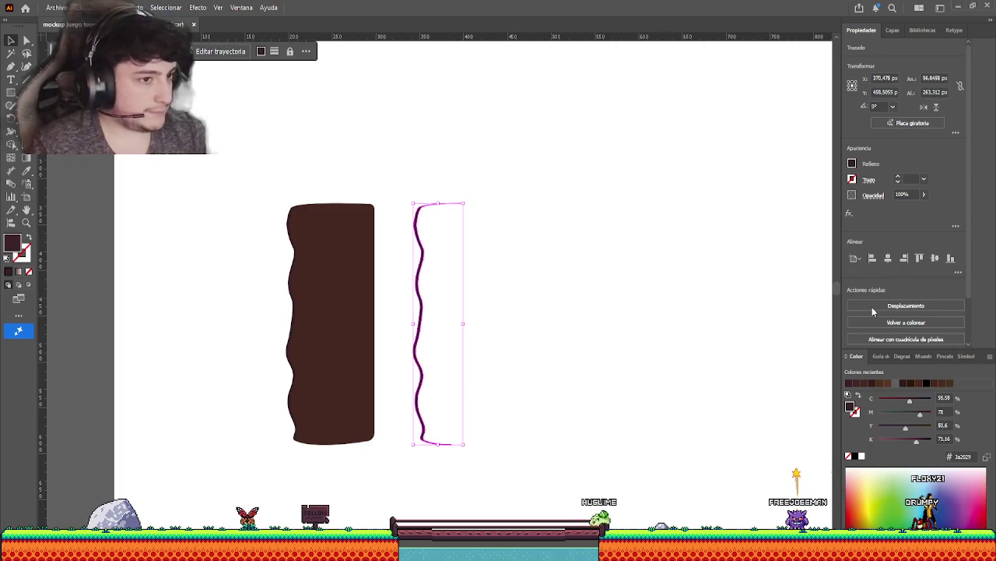
key(ctrl+shift+a)
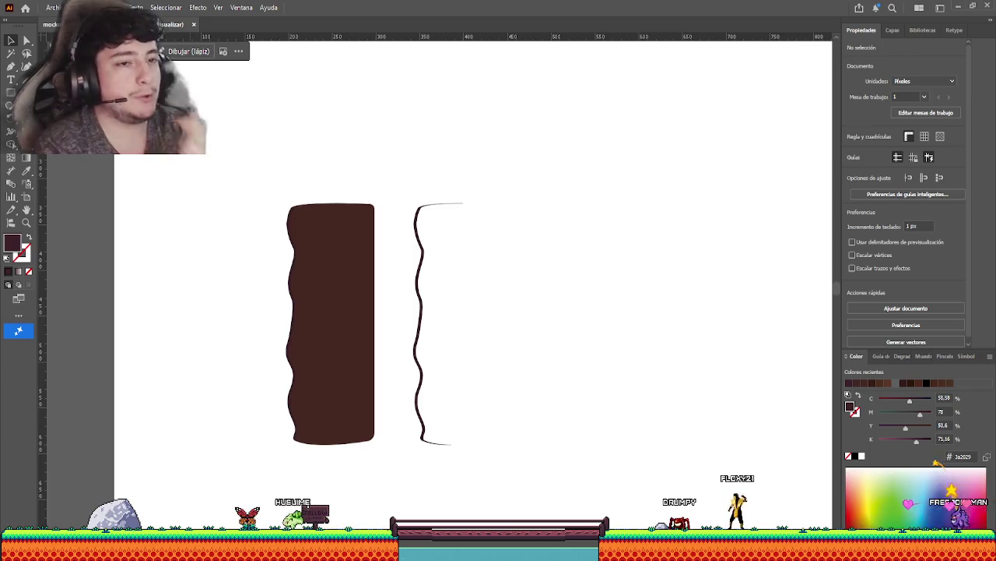
Undo a misplaced move and place the pillar copy exactly over the original.
mouse_move(250, 231)
mouse_down()
mouse_move(345, 285)
mouse_move(382, 33)
mouse_up()
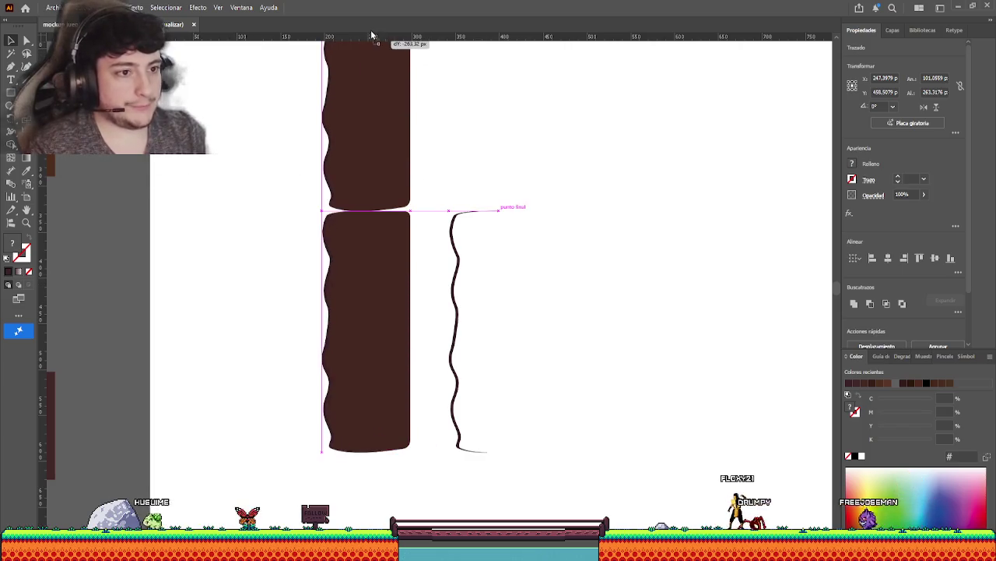
key(ctrl+z)
drag(371, 274, 370, 58)
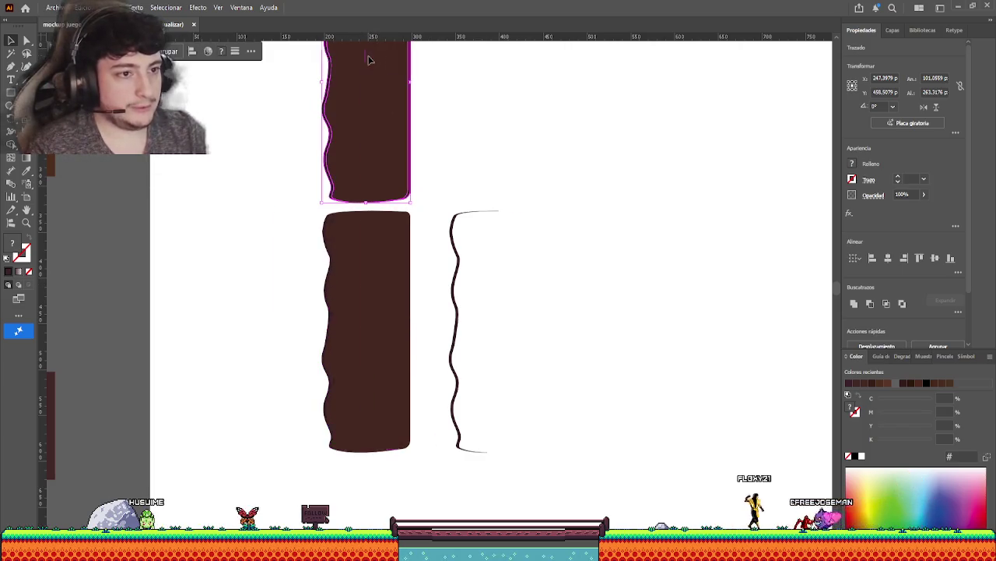
drag(400, 145, 393, 395)
scroll(475, 513, up, 5)
scroll(475, 514, left, 5)
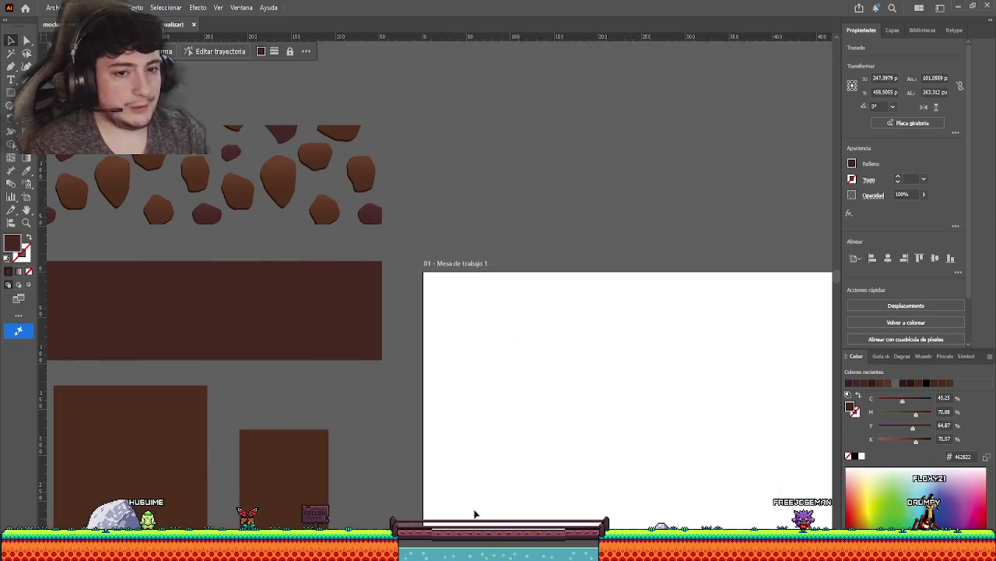
Eyedrop the stone pattern onto the pillar and move the wavy line onto its left edge.
click(27, 170)
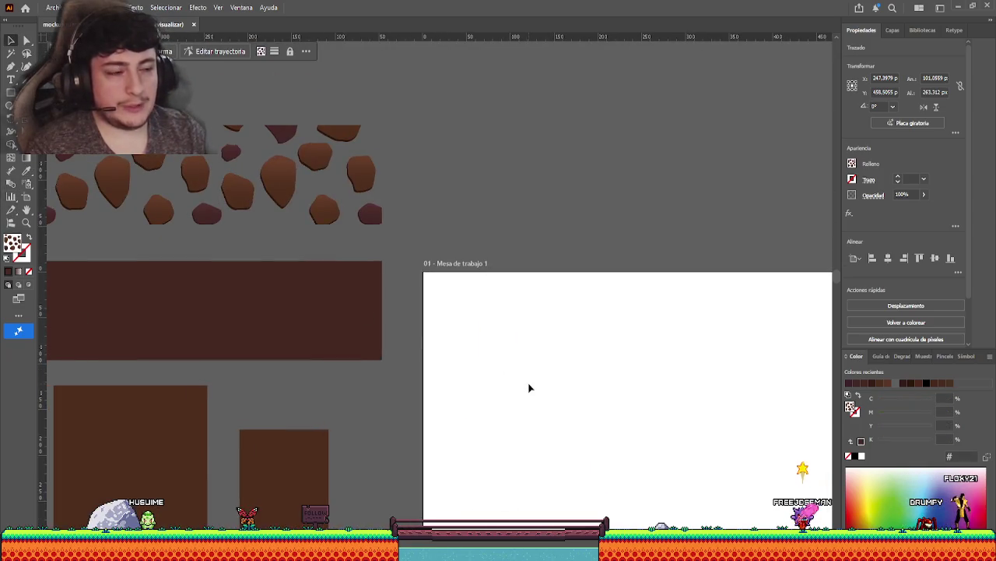
scroll(530, 385, right, 5)
scroll(330, 205, down, 6)
scroll(350, 289, up, 3)
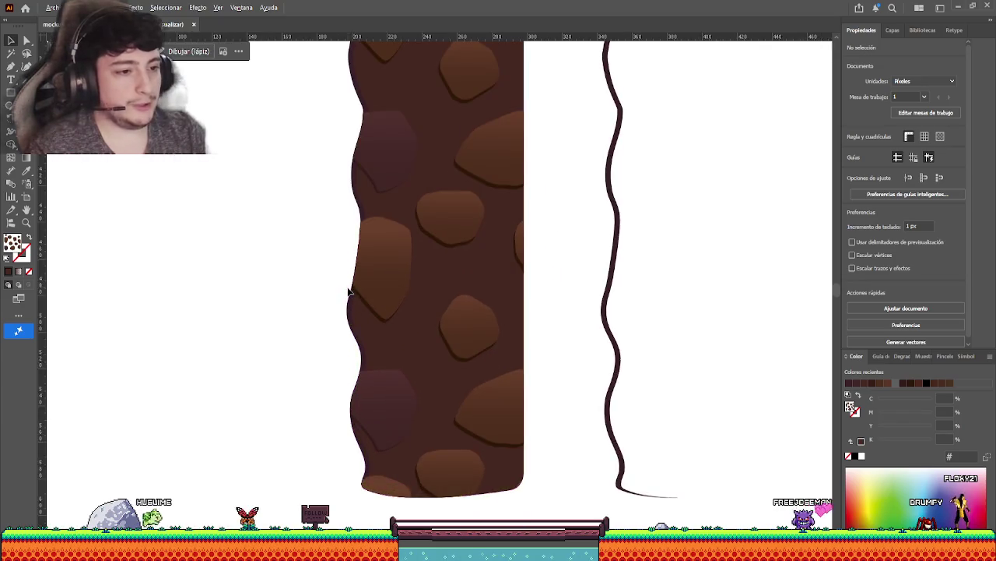
scroll(311, 304, up, 1)
drag(589, 244, 333, 241)
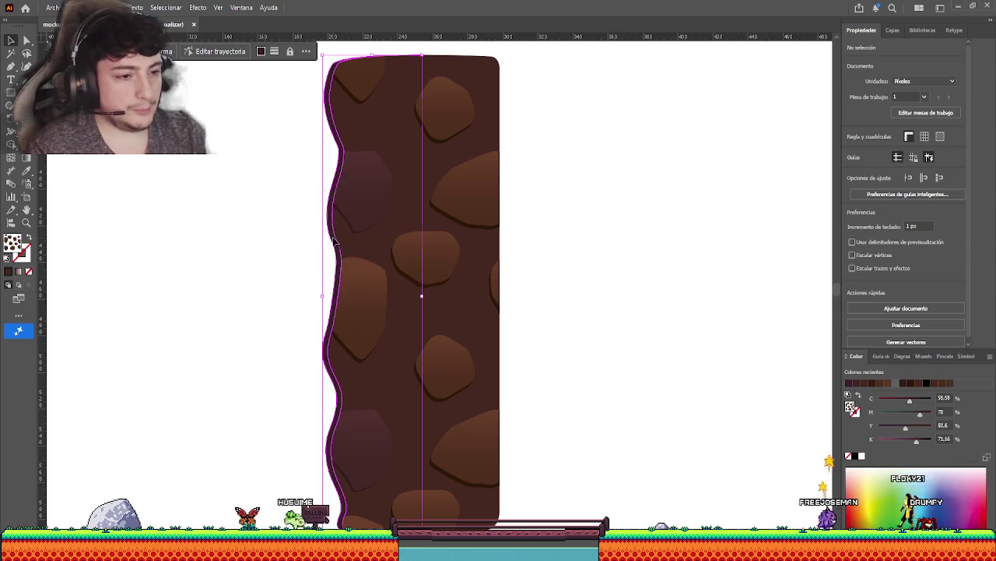
Try 50% opacity on the wavy line, then revert it to full opacity.
click(900, 195)
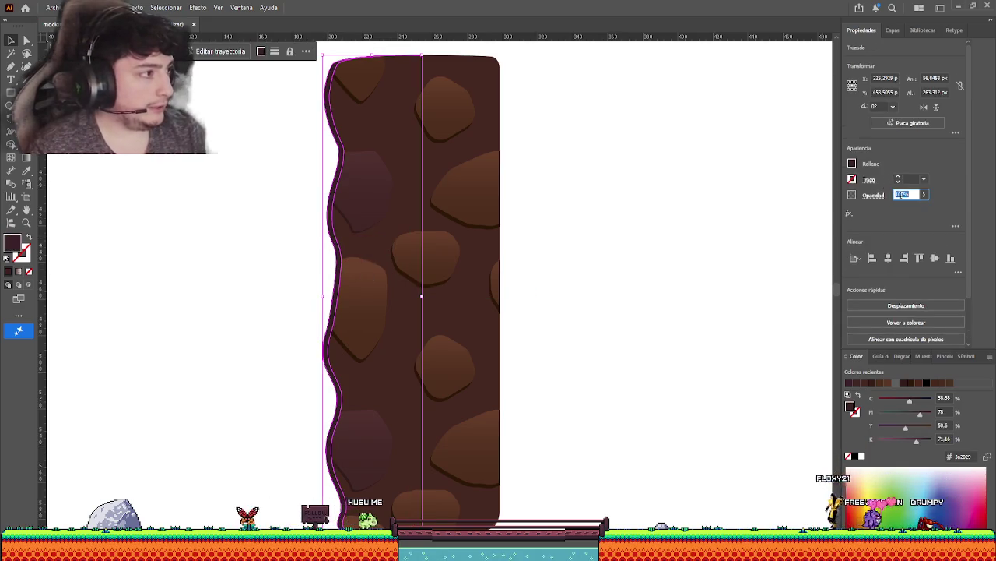
text(50)
key(Return)
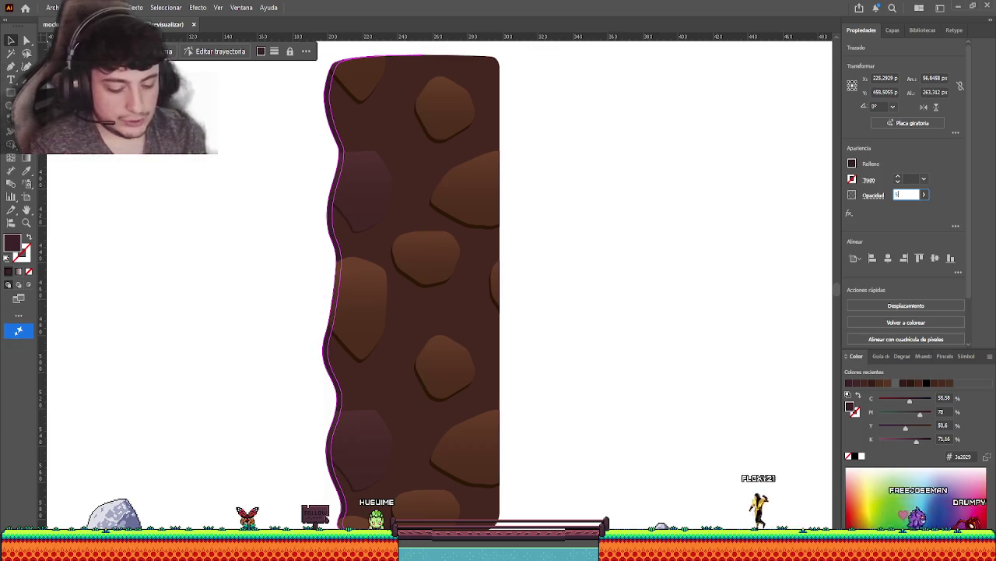
click(668, 112)
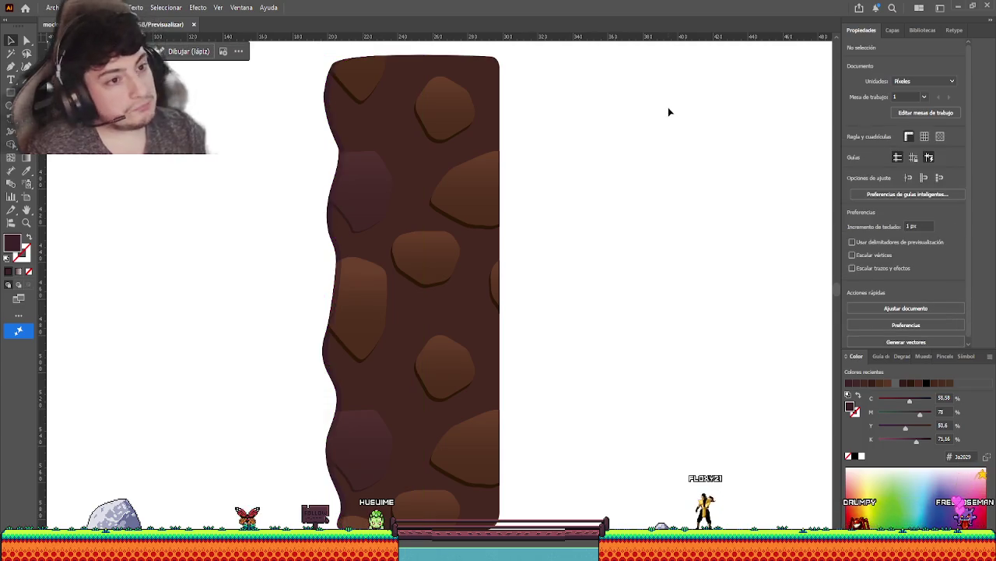
key(ctrl+z)
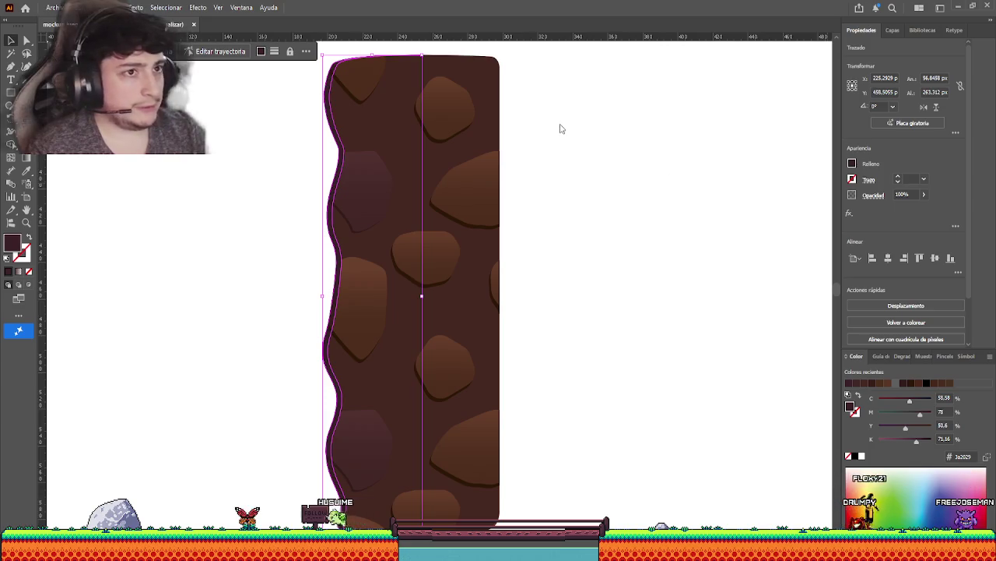
click(241, 172)
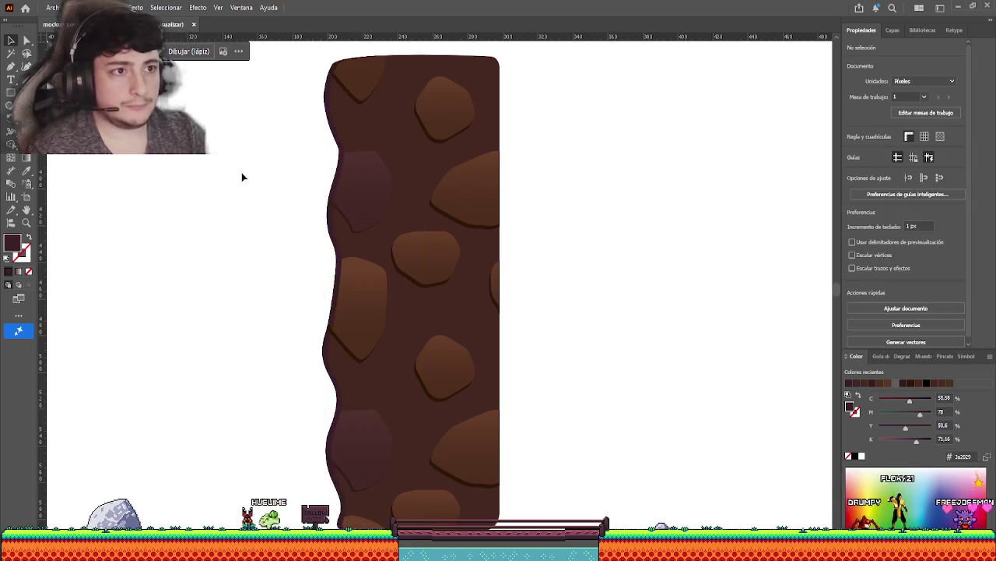
scroll(292, 127, up, 1)
scroll(307, 149, up, 2)
scroll(383, 183, up, 3)
mouse_move(384, 183)
mouse_down()
mouse_move(394, 186)
mouse_move(361, 189)
mouse_move(367, 436)
mouse_move(340, 385)
mouse_up()
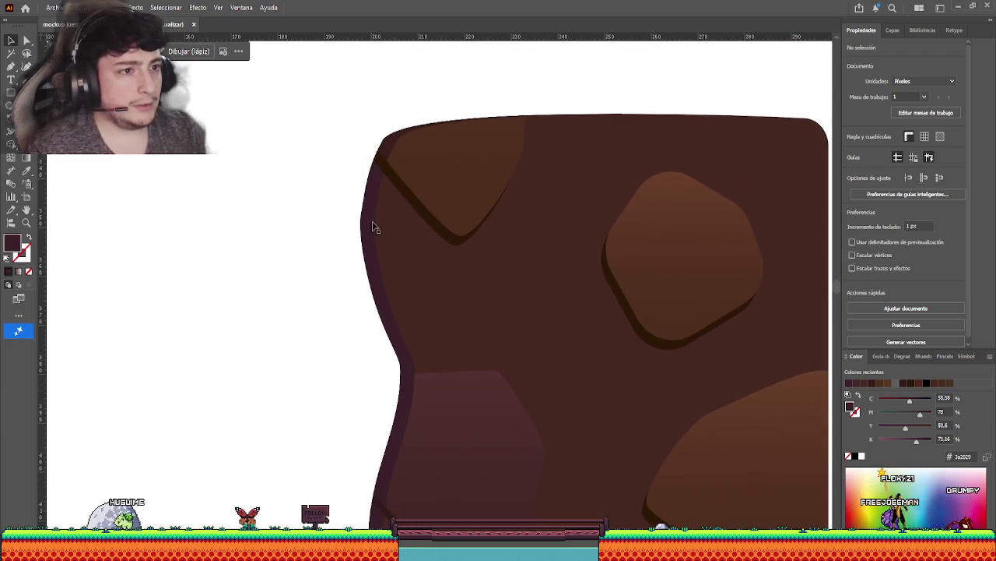
mouse_move(373, 210)
mouse_down()
mouse_move(360, 210)
mouse_move(373, 208)
mouse_up()
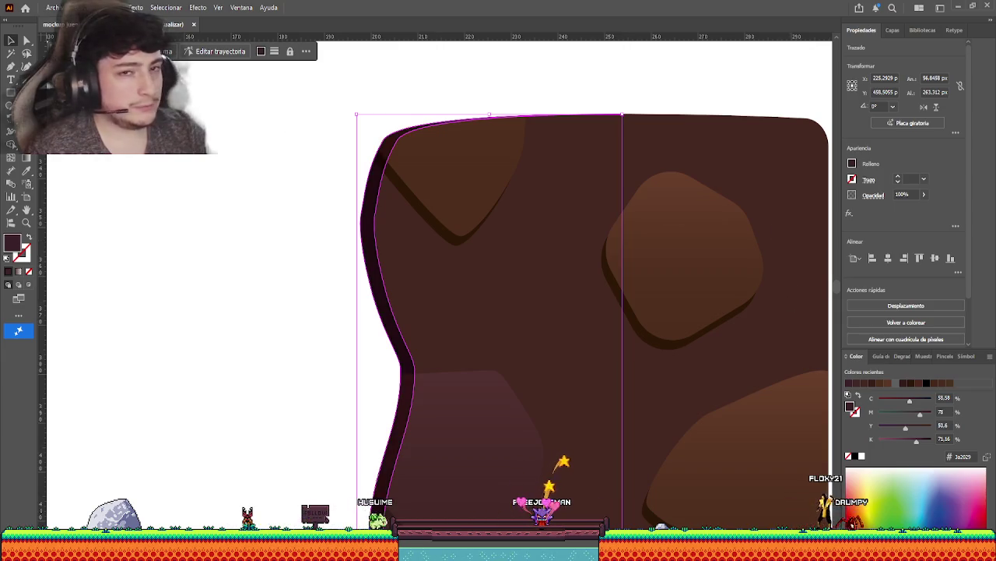
click(296, 208)
scroll(382, 164, up, 1)
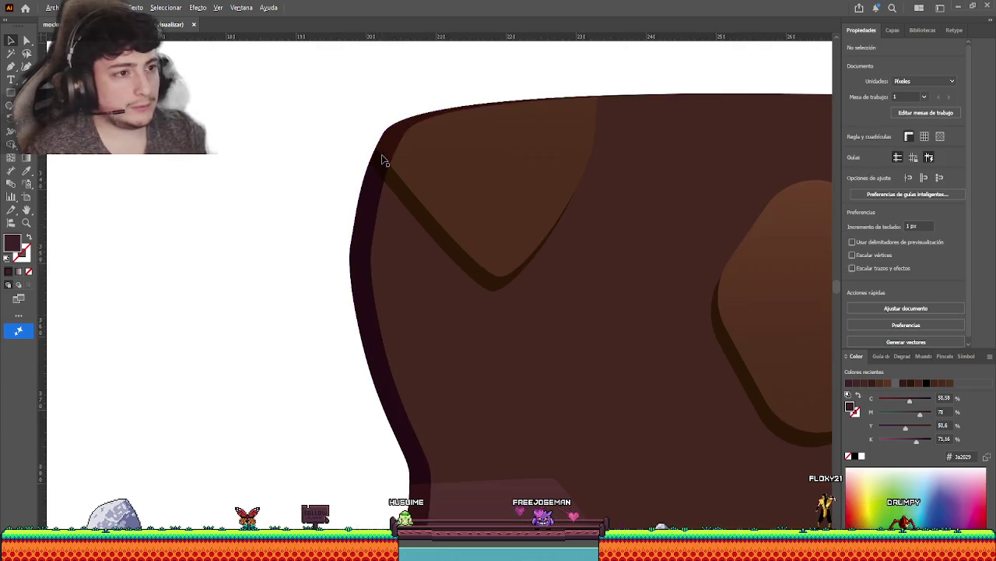
scroll(387, 164, up, 1)
scroll(313, 336, down, 2)
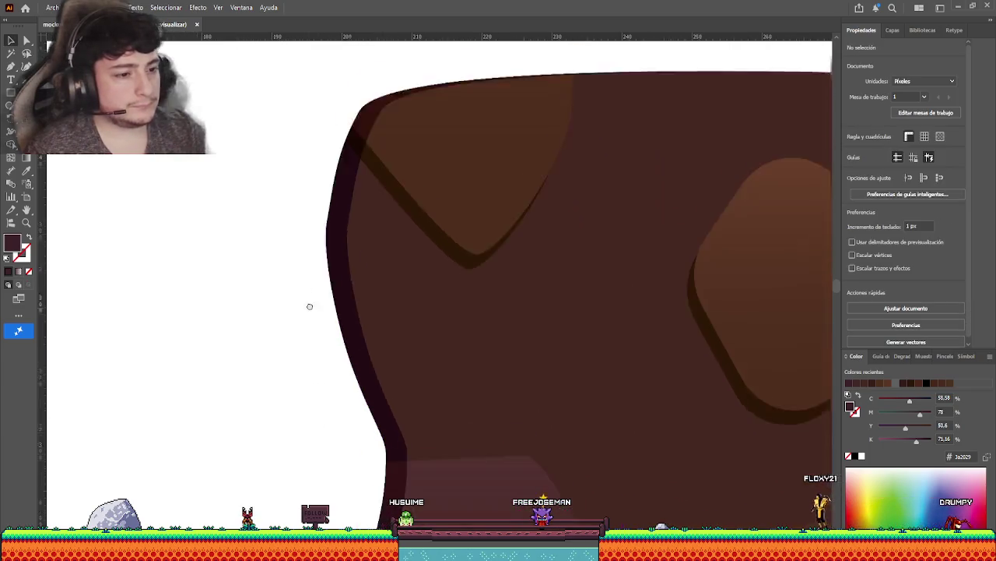
mouse_move(309, 304)
mouse_down()
mouse_move(316, 187)
mouse_move(366, 219)
mouse_up()
scroll(331, 276, down, 2)
scroll(319, 329, down, 1)
scroll(340, 197, up, 1)
scroll(343, 224, down, 2)
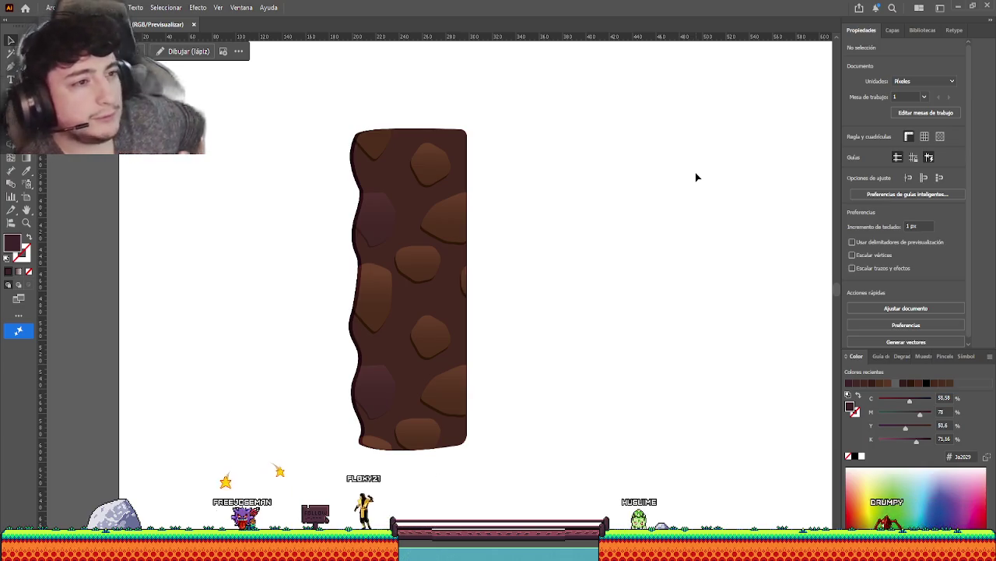
scroll(437, 162, up, 2)
scroll(229, 156, up, 1)
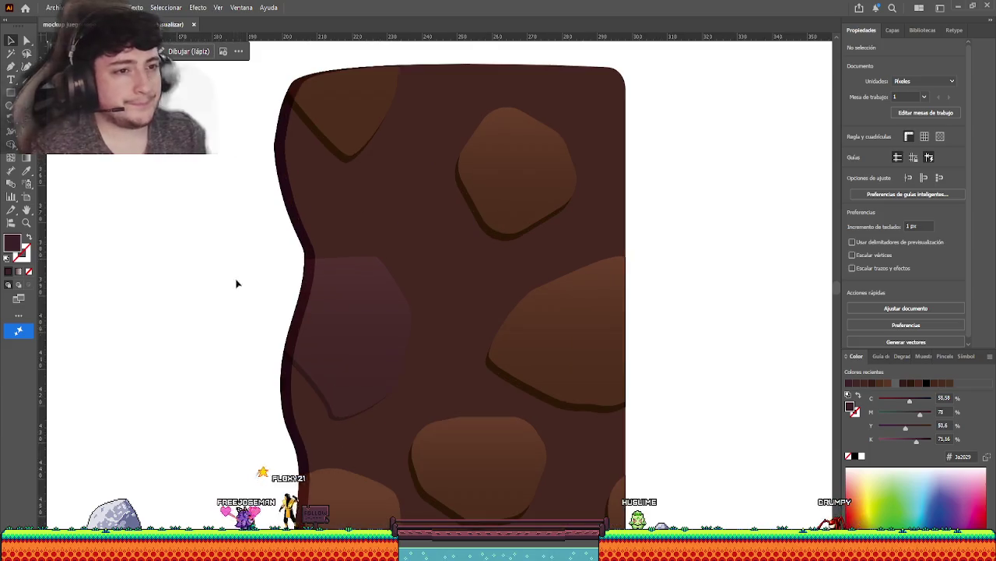
drag(195, 385, 217, 368)
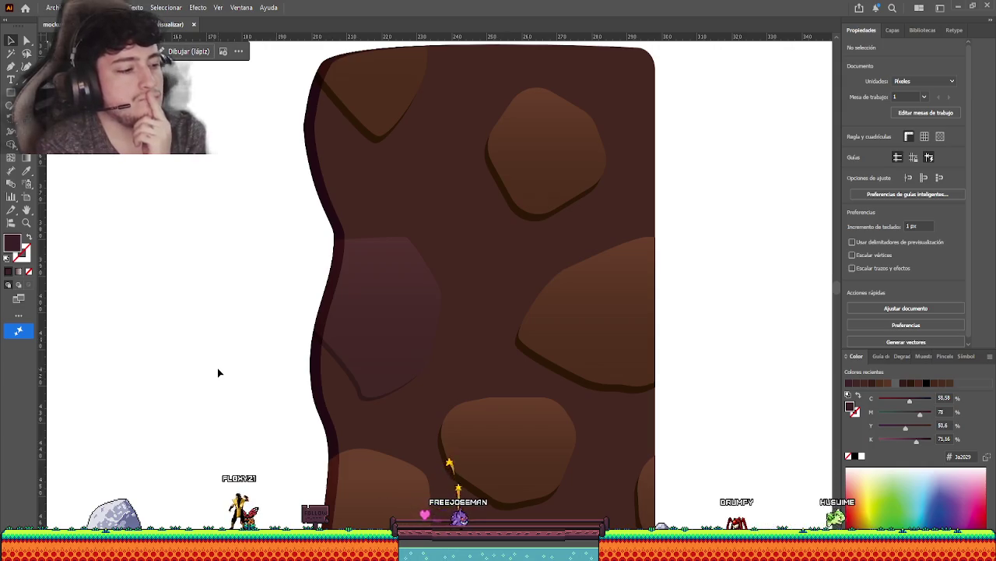
scroll(249, 330, down, 1)
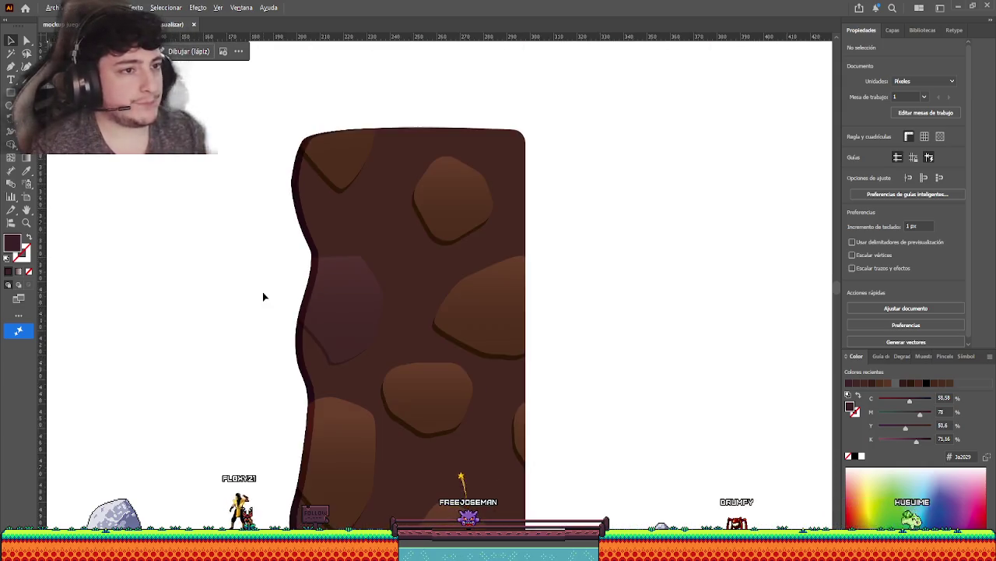
scroll(263, 296, down, 1)
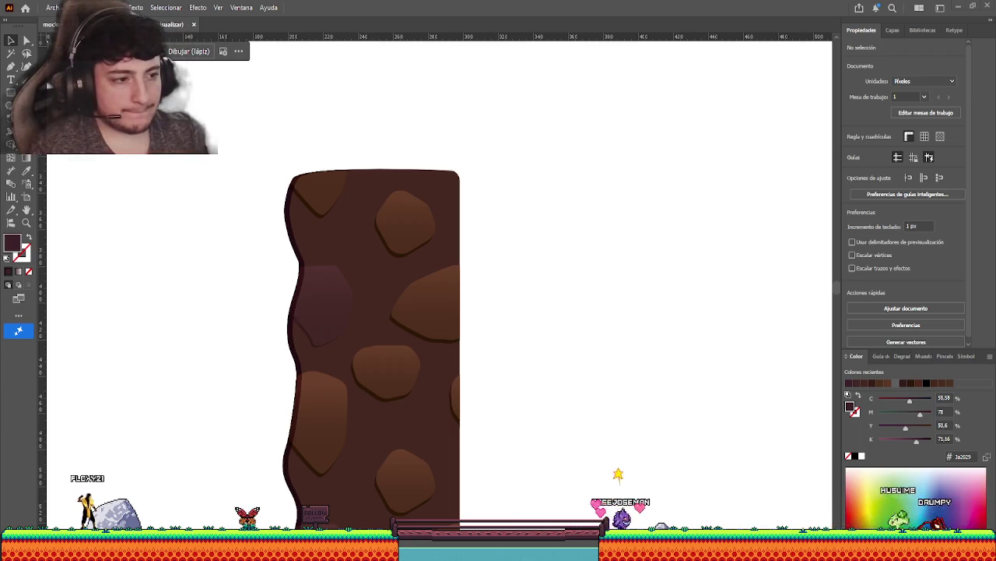
scroll(211, 513, left, 1)
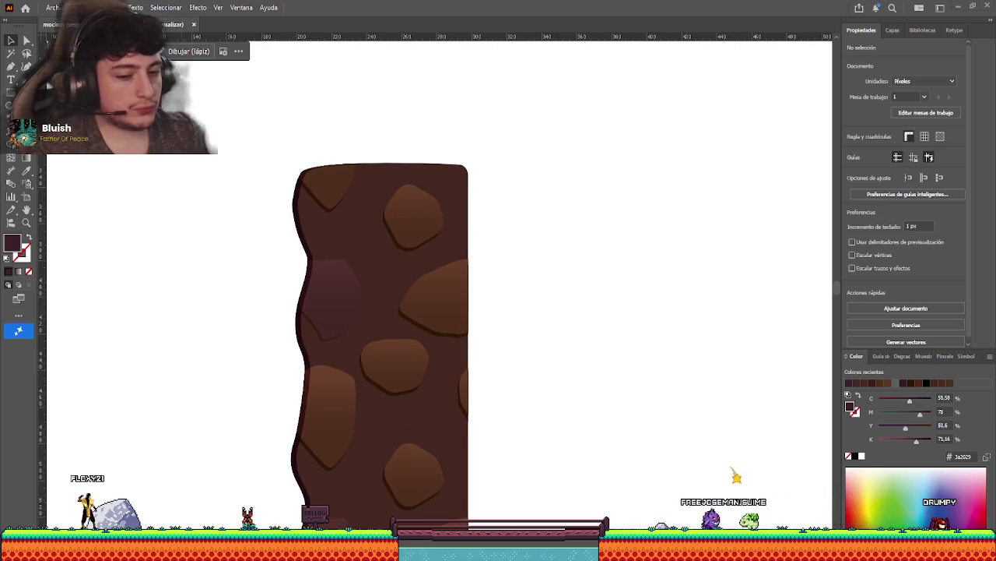
scroll(619, 345, left, 1)
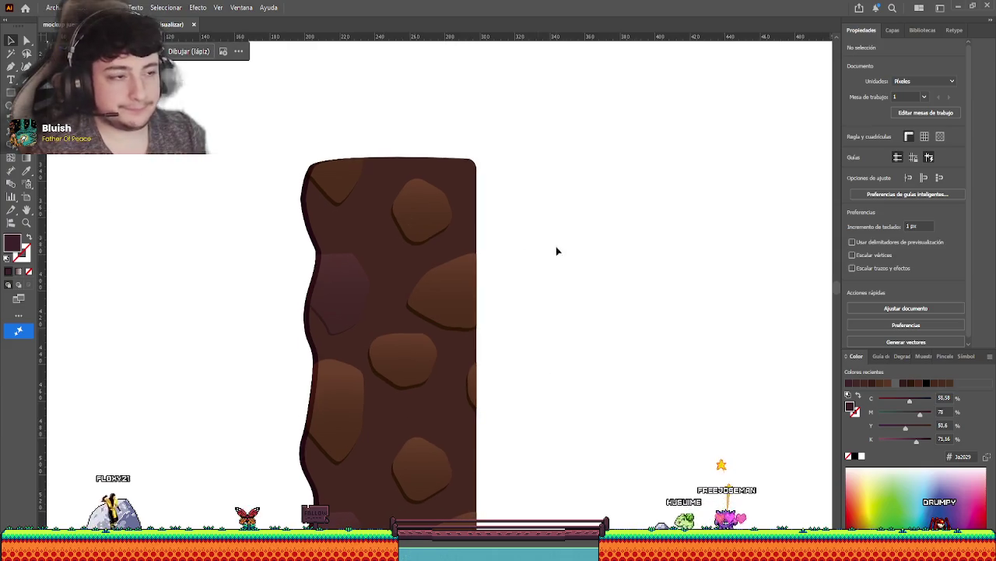
scroll(576, 226, down, 1)
scroll(584, 221, up, 3)
scroll(560, 253, down, 2)
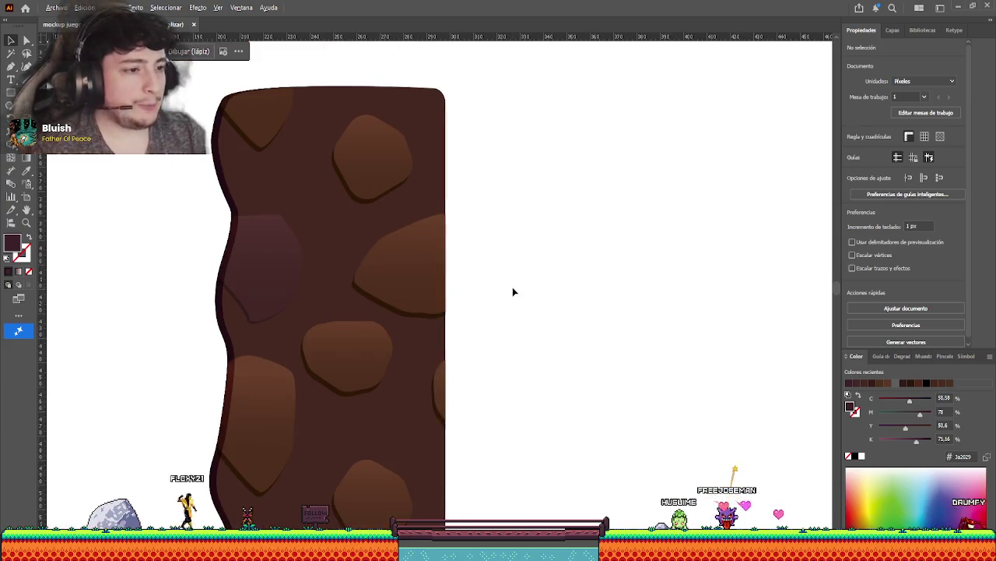
scroll(514, 291, down, 1)
scroll(533, 255, down, 1)
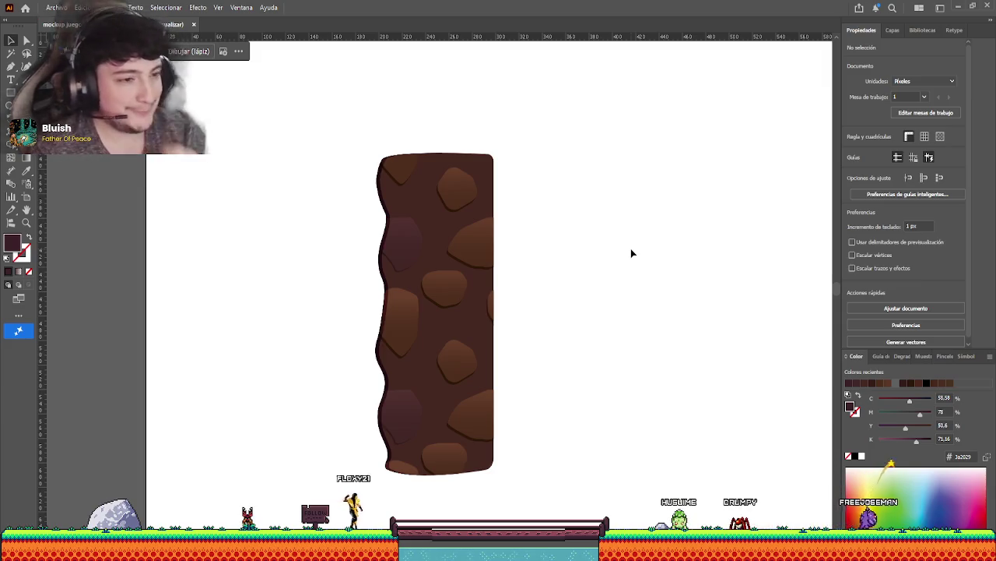
scroll(423, 223, left, 1)
scroll(422, 222, up, 3)
scroll(440, 244, up, 1)
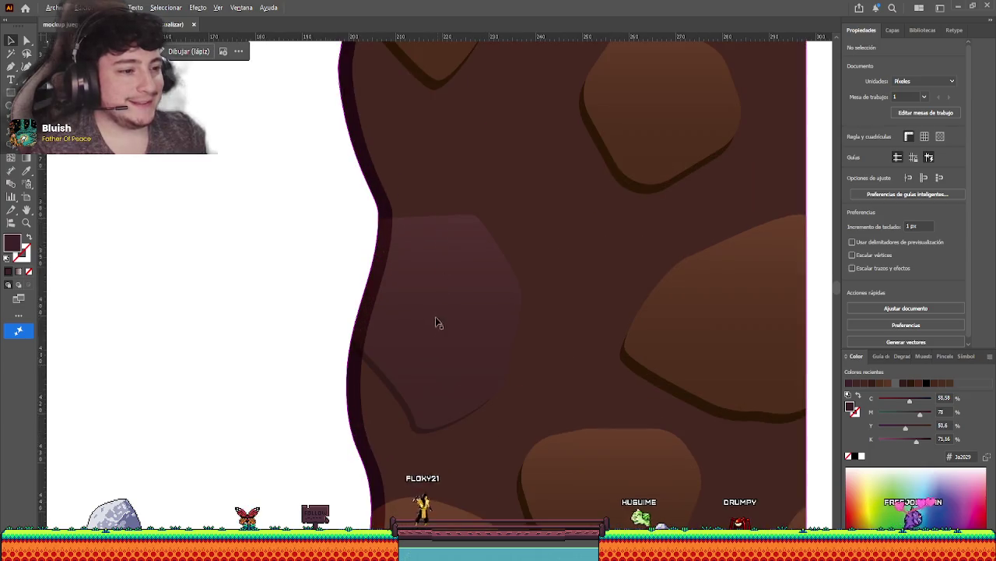
scroll(282, 347, down, 1)
scroll(283, 347, down, 4)
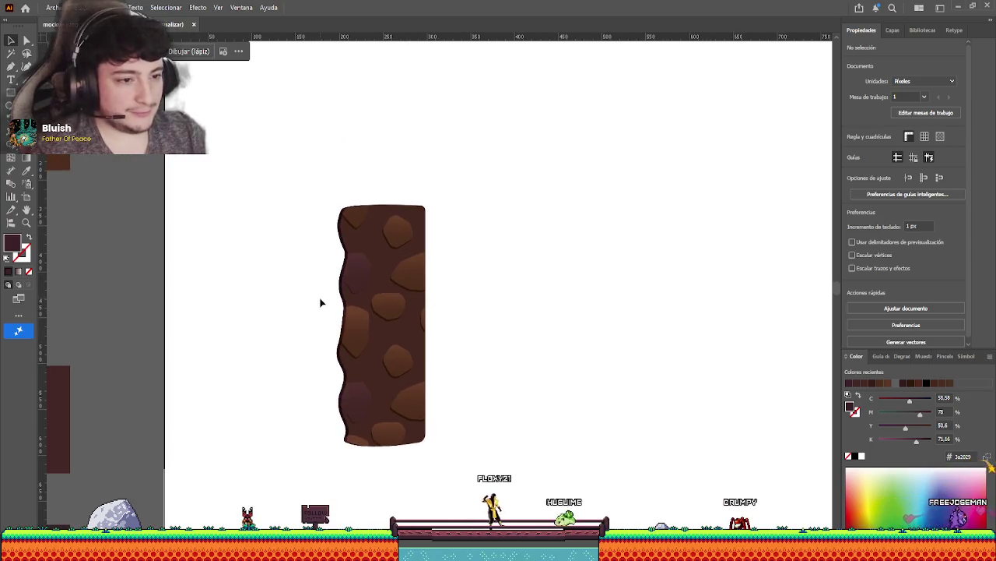
scroll(318, 300, up, 2)
scroll(257, 192, left, 2)
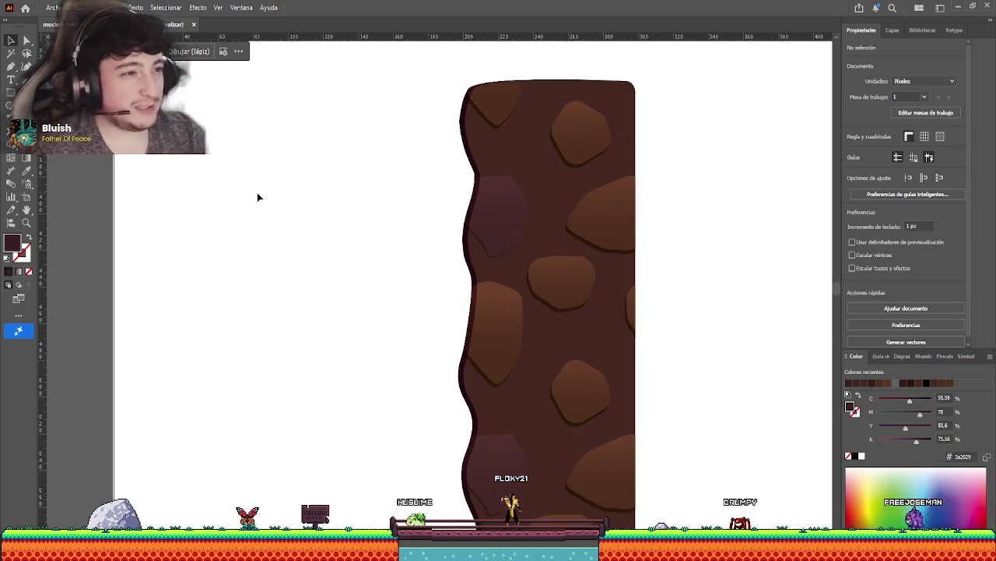
key(m)
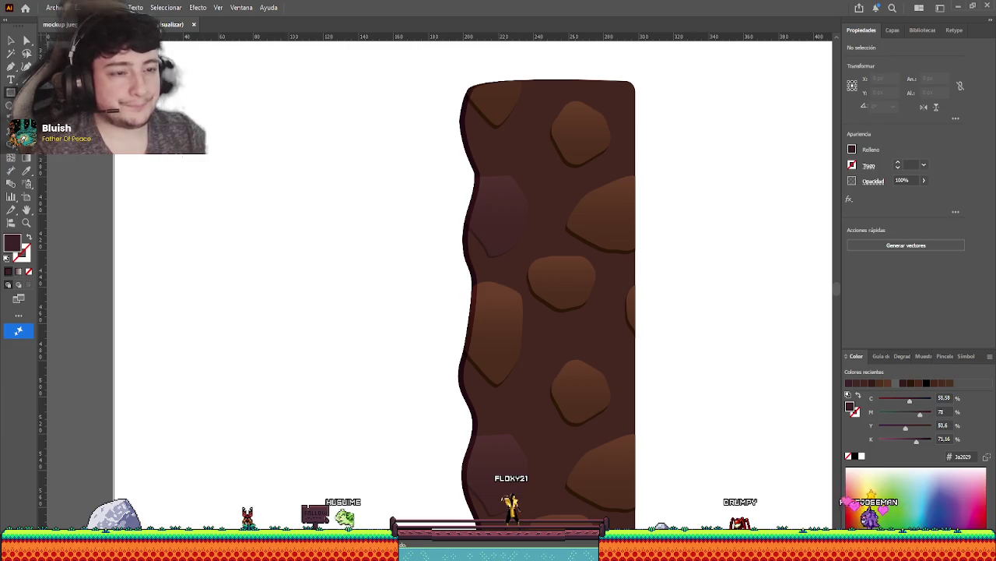
Draw the main three-point crack line with the Pen tool and make it a stroked outline.
click(11, 40)
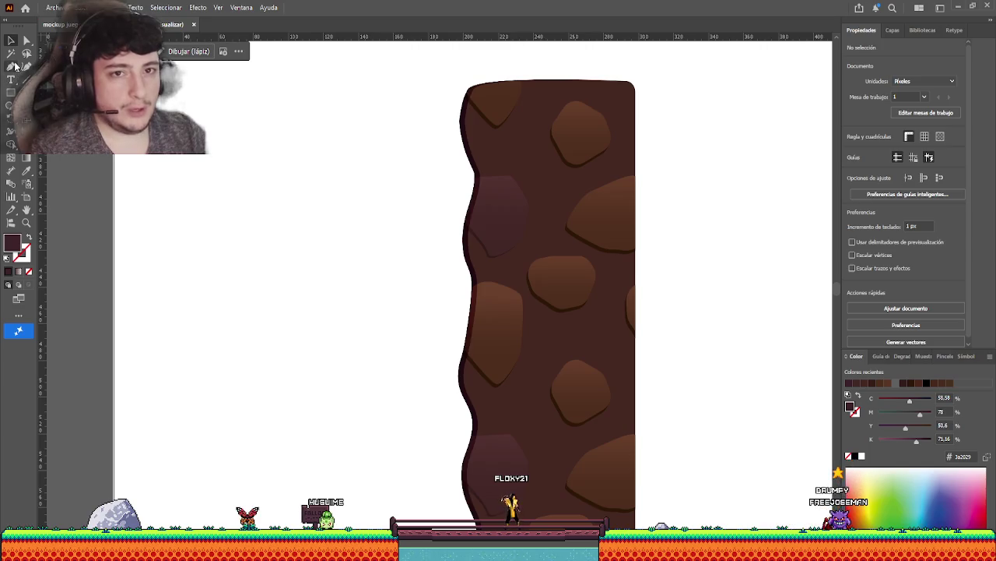
click(11, 68)
click(216, 139)
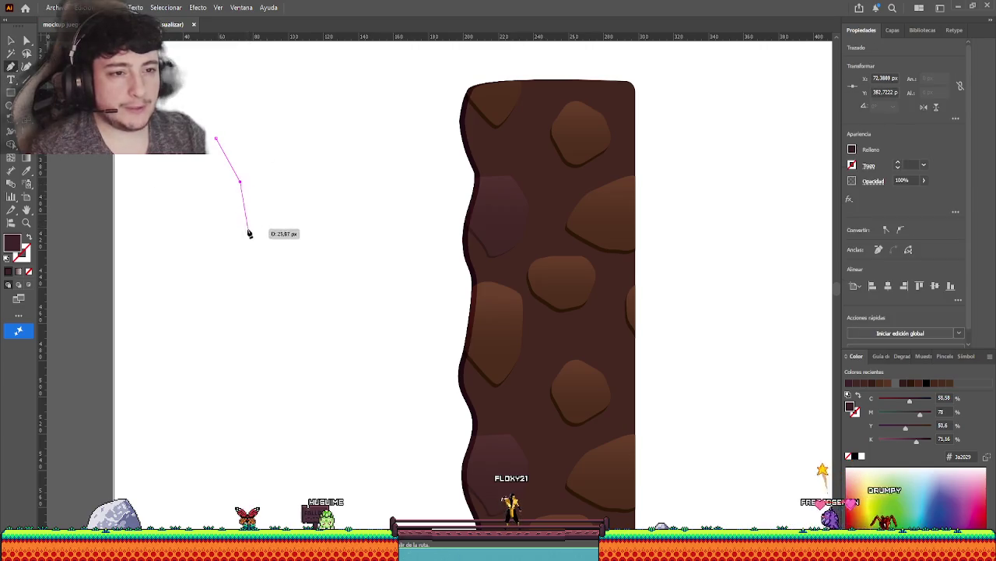
click(247, 228)
click(239, 270)
click(7, 44)
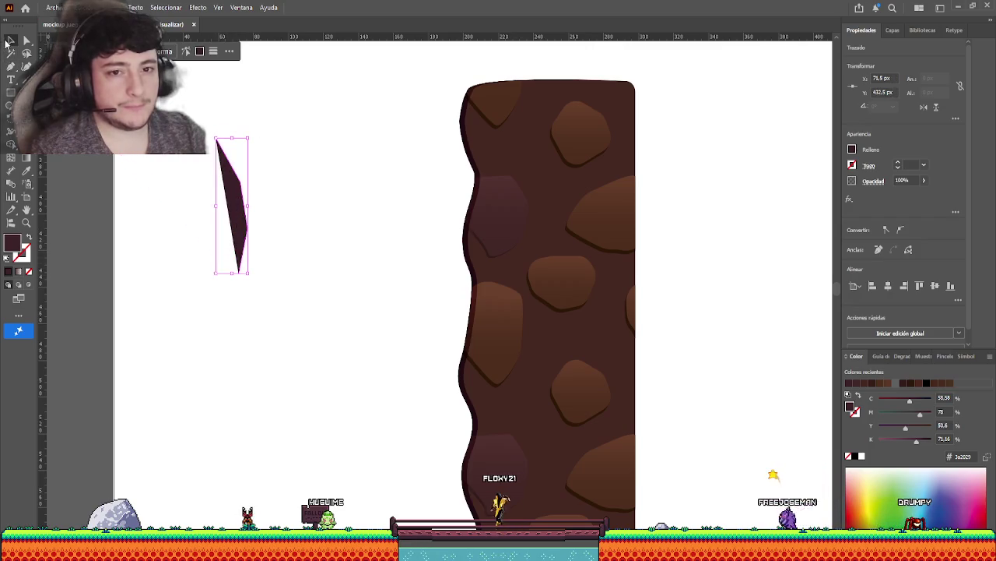
click(30, 238)
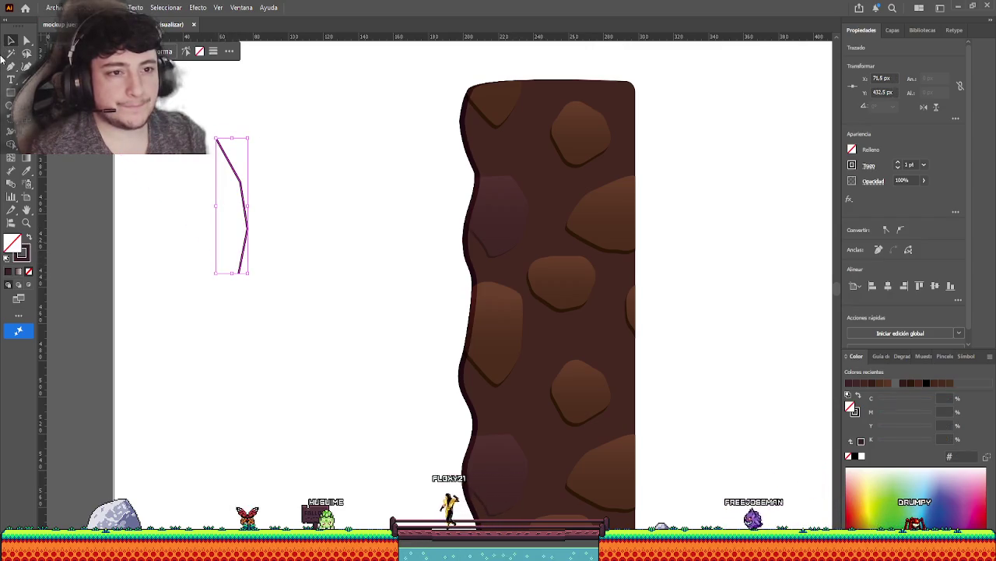
click(101, 164)
Add a top branch and a short right branch joining the main crack line.
key(p)
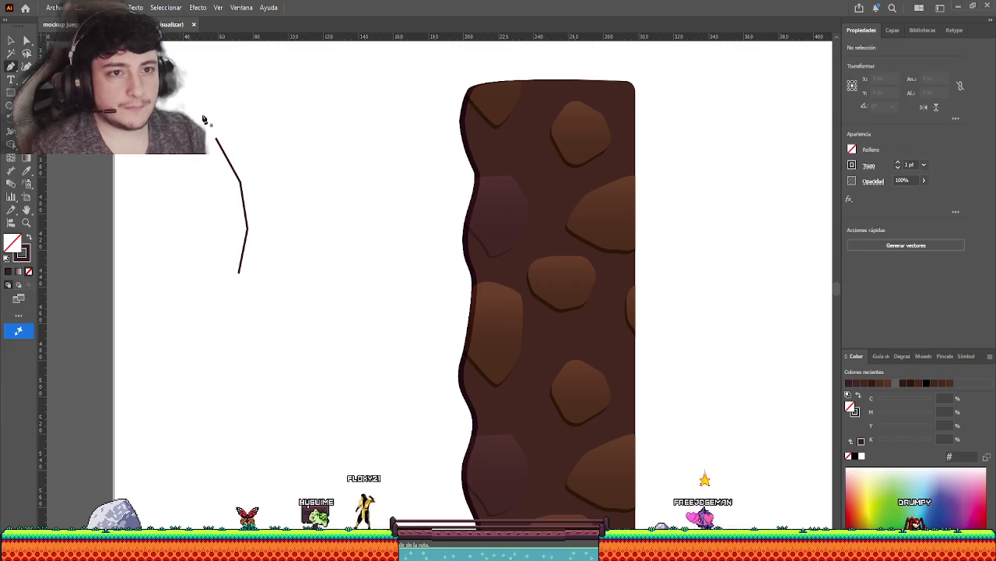
click(254, 127)
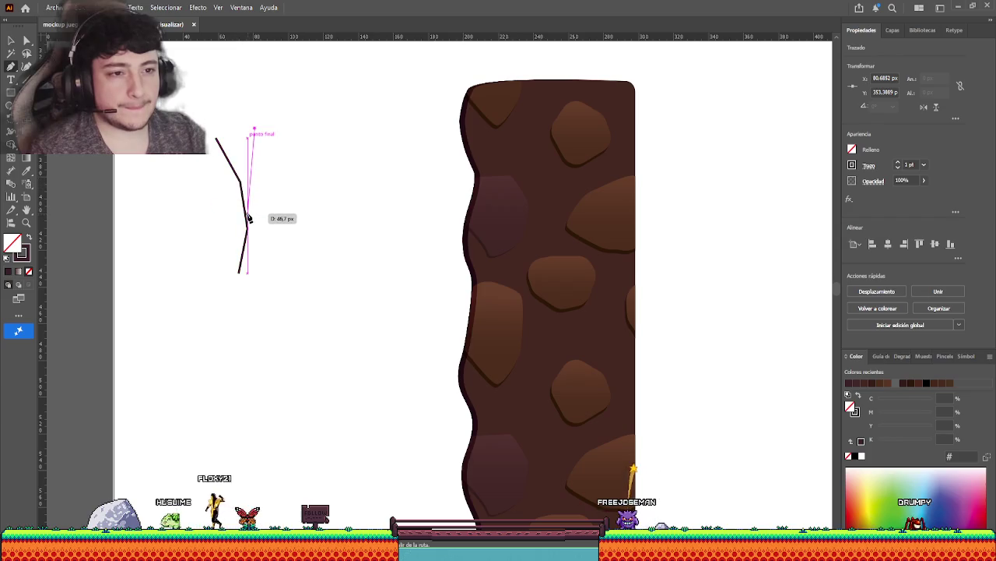
click(244, 206)
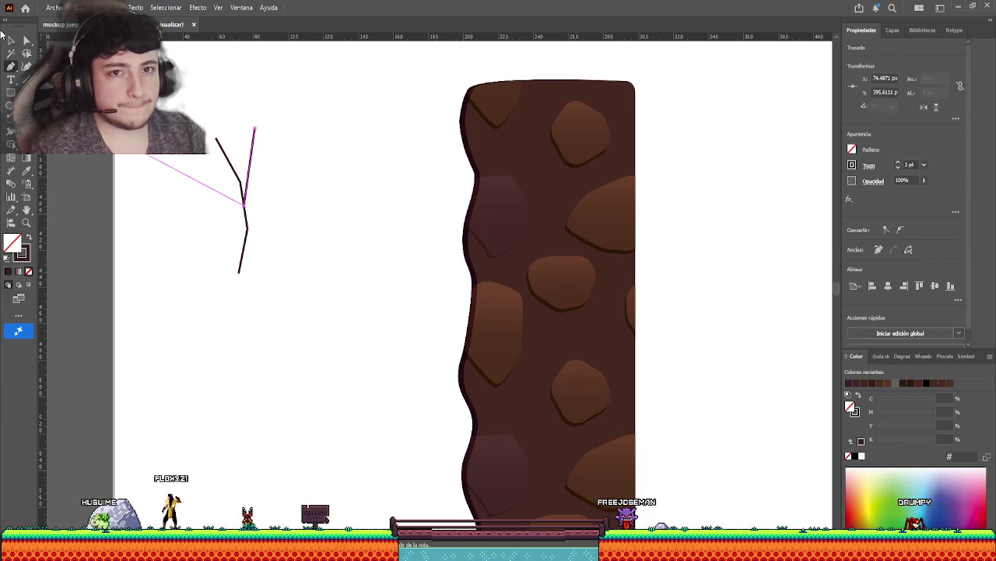
click(11, 39)
click(170, 234)
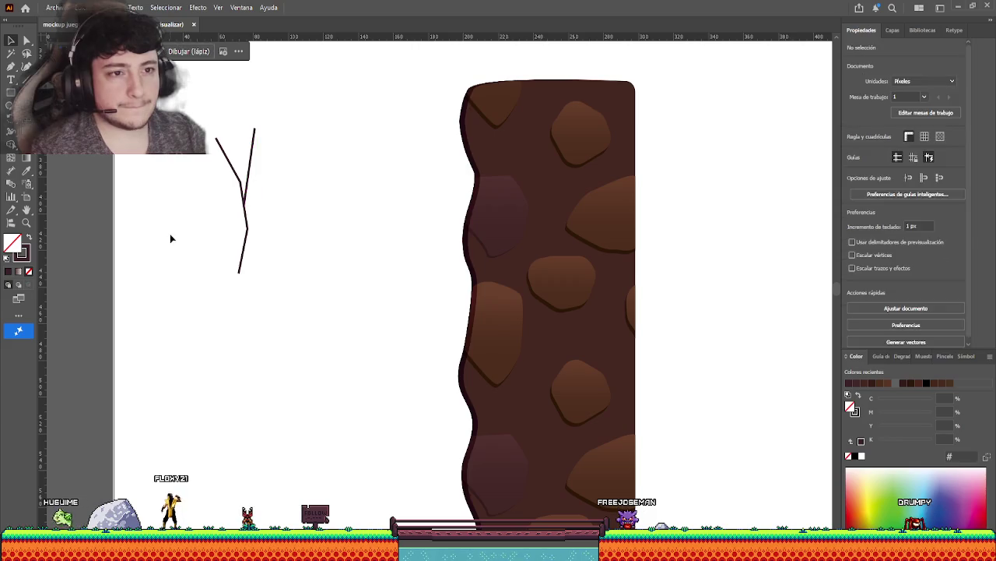
click(15, 70)
click(265, 170)
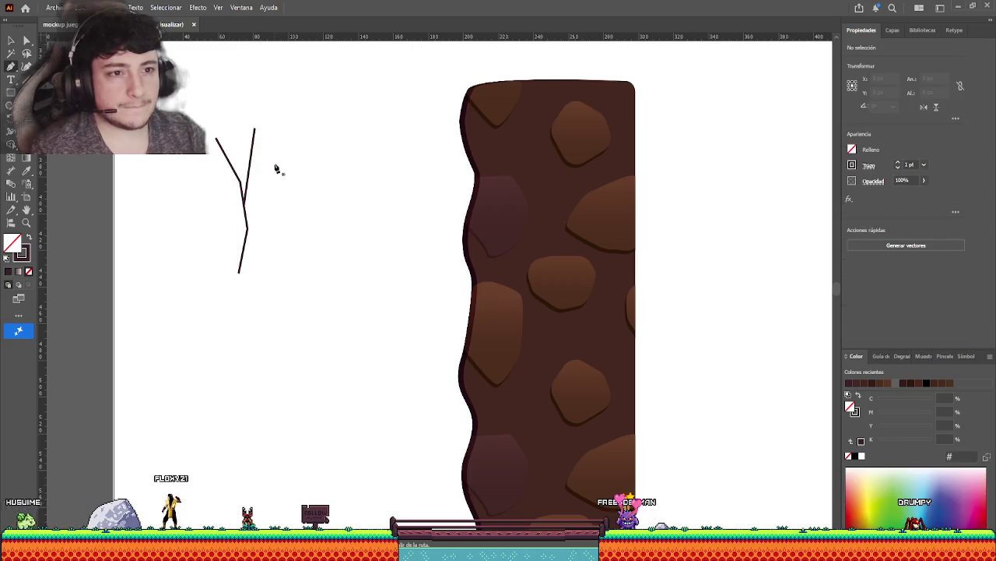
click(248, 208)
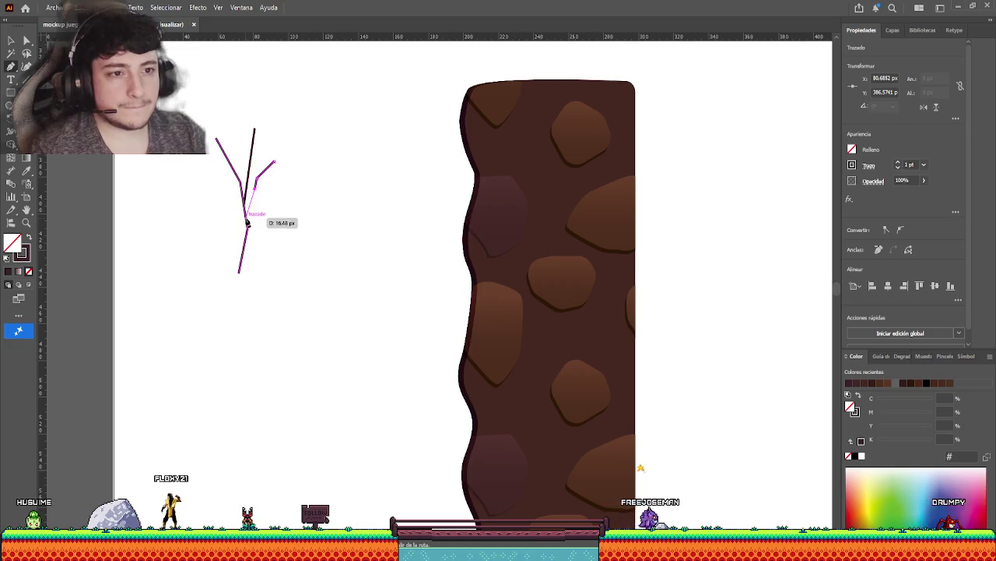
click(11, 39)
click(148, 246)
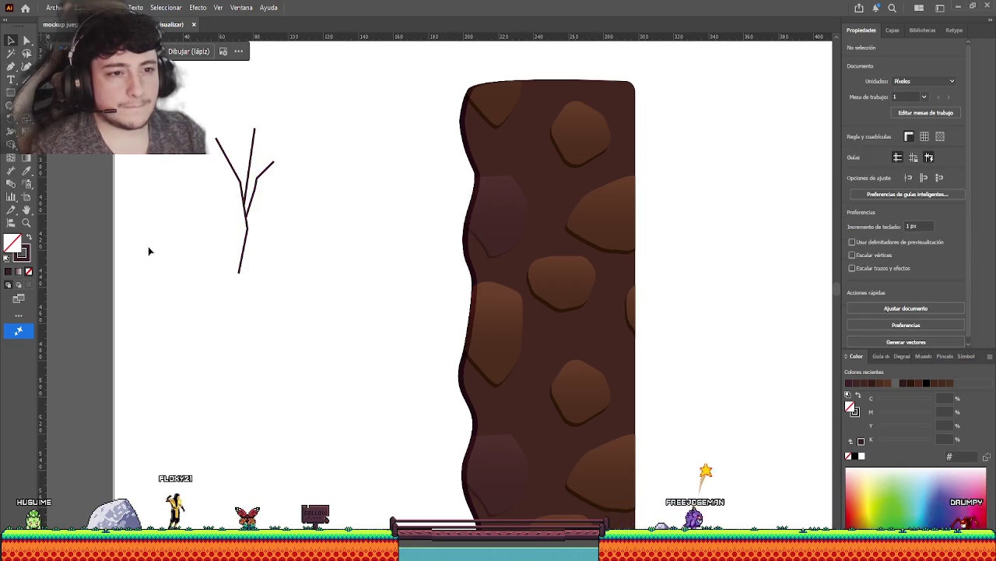
Adjust the middle branch's anchors and add a small twig off the lower trunk.
click(249, 155)
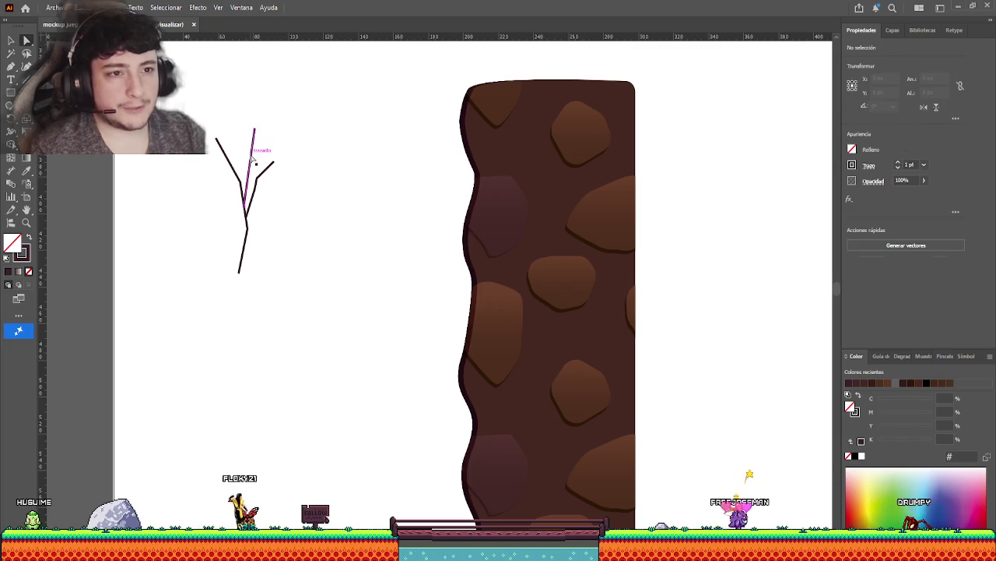
key(p)
click(246, 170)
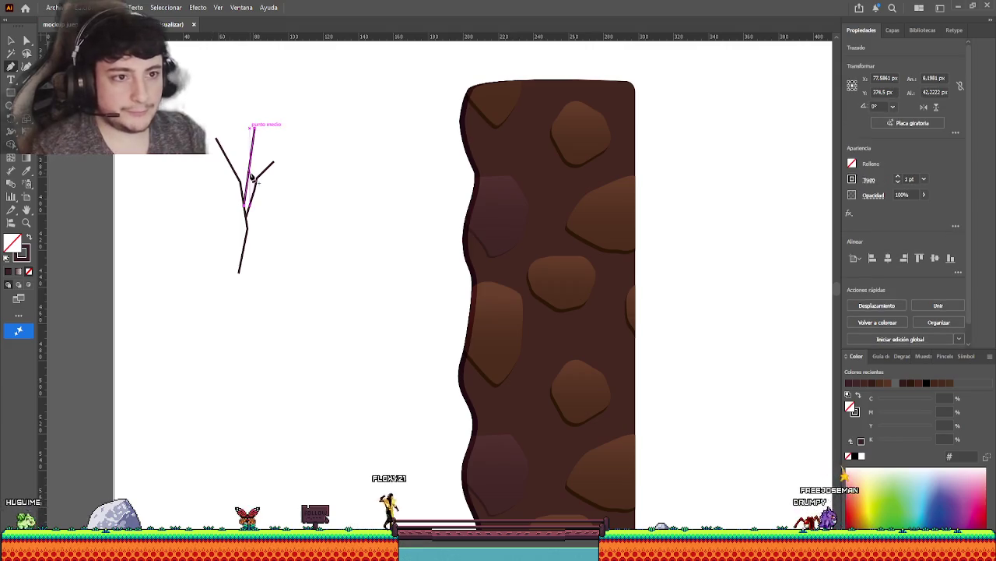
click(255, 128)
click(27, 40)
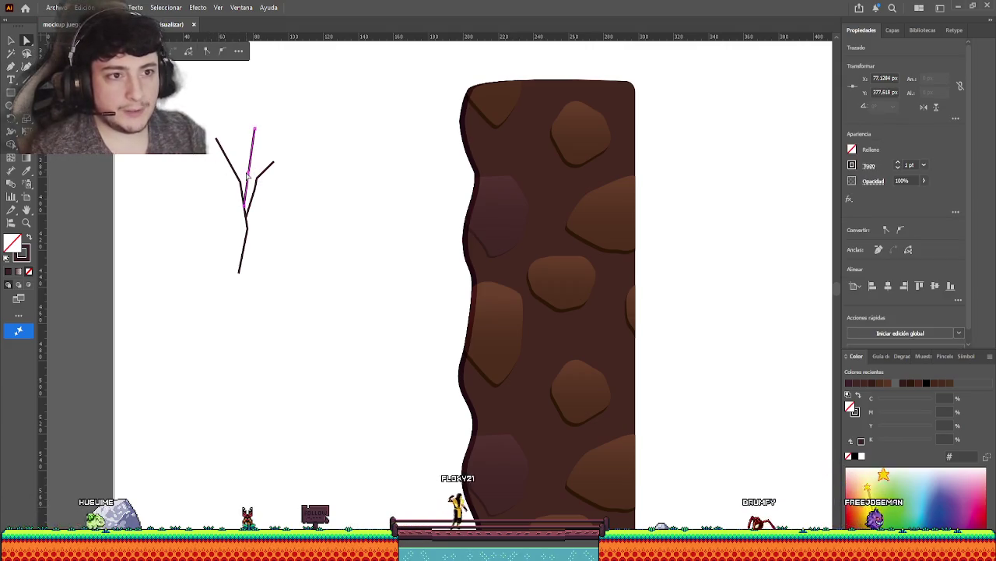
click(269, 150)
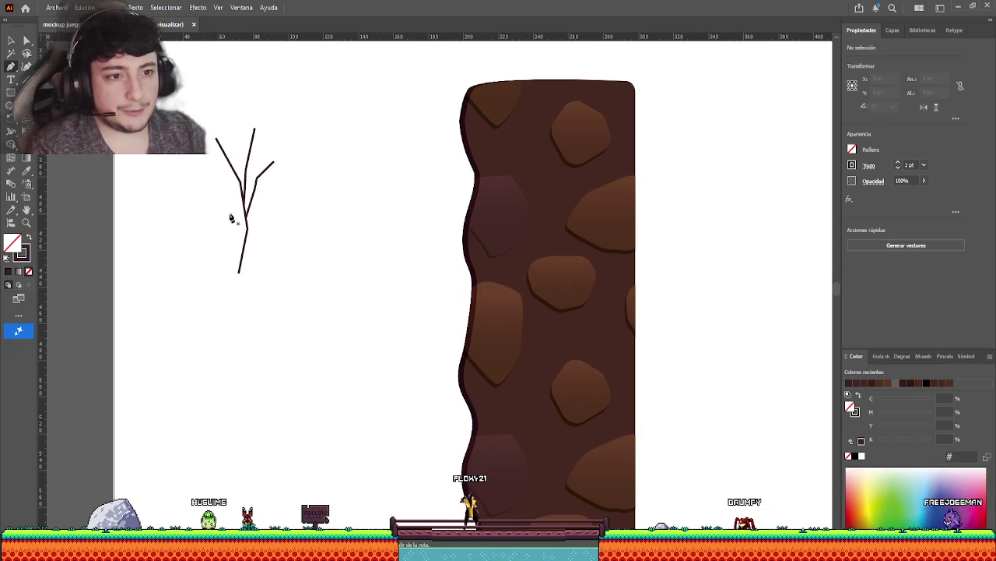
mouse_move(242, 246)
mouse_down()
mouse_move(244, 257)
mouse_move(243, 245)
mouse_up()
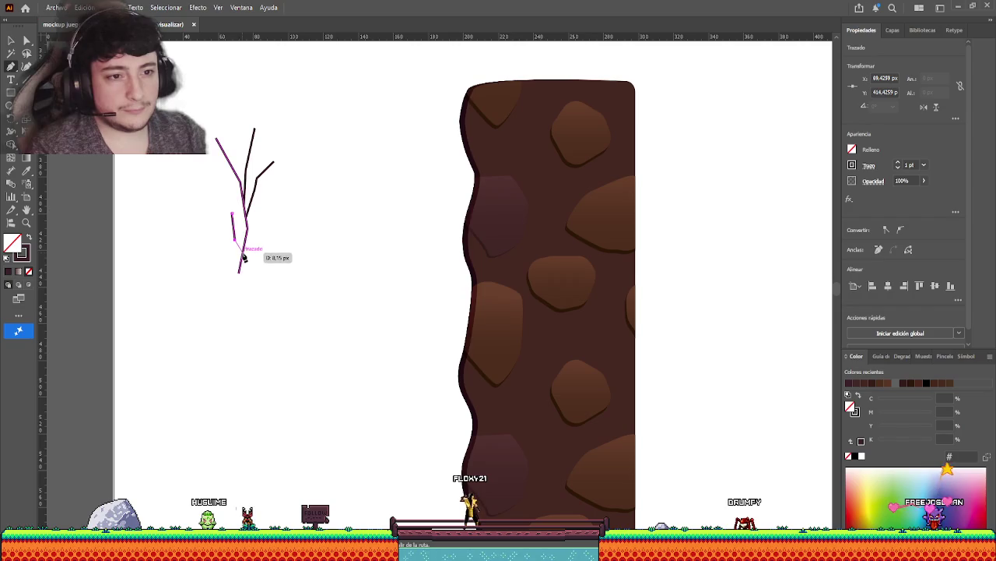
Duplicate the whole twig drawing below and to the right.
key(v)
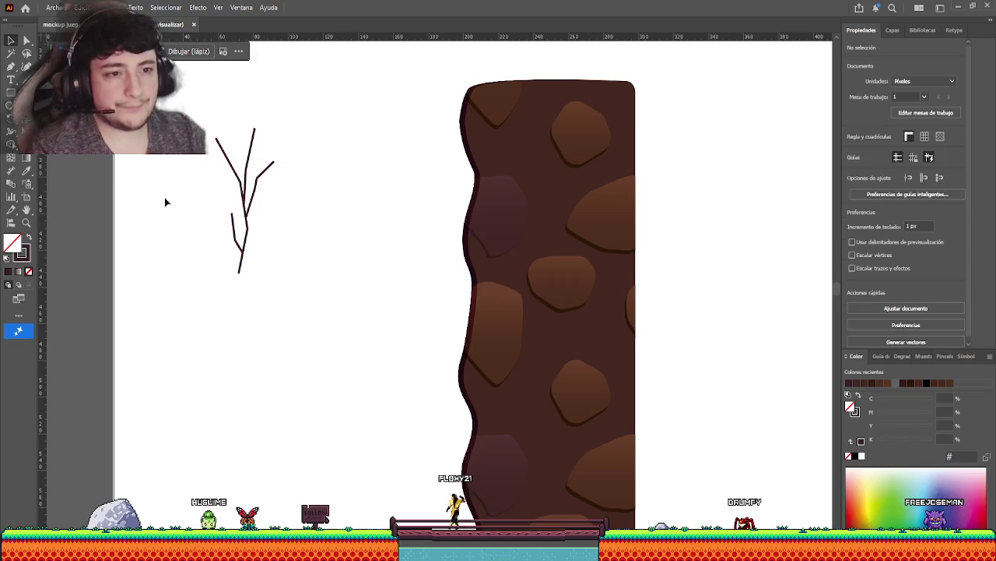
drag(179, 115, 316, 316)
drag(252, 204, 354, 309)
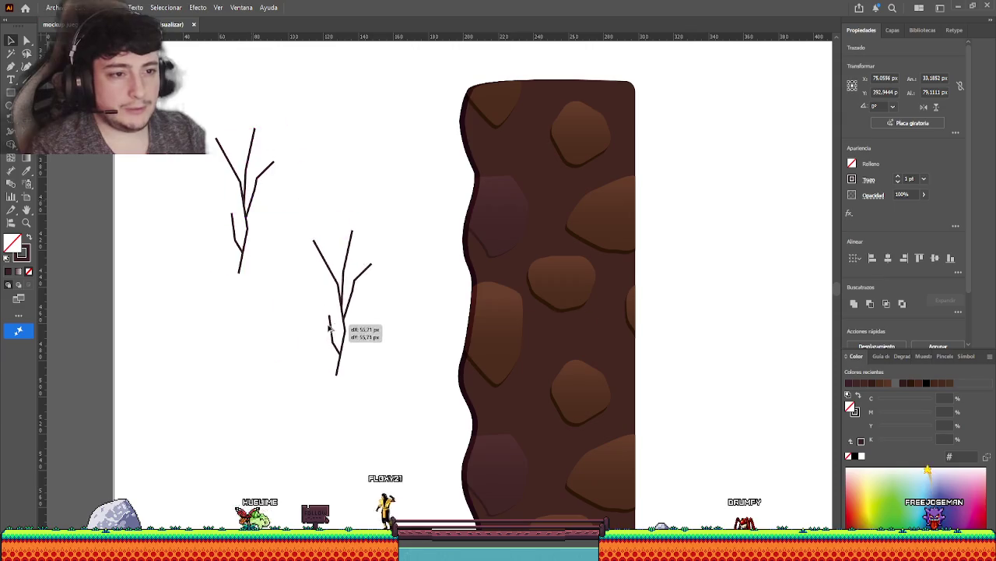
scroll(382, 195, right, 1)
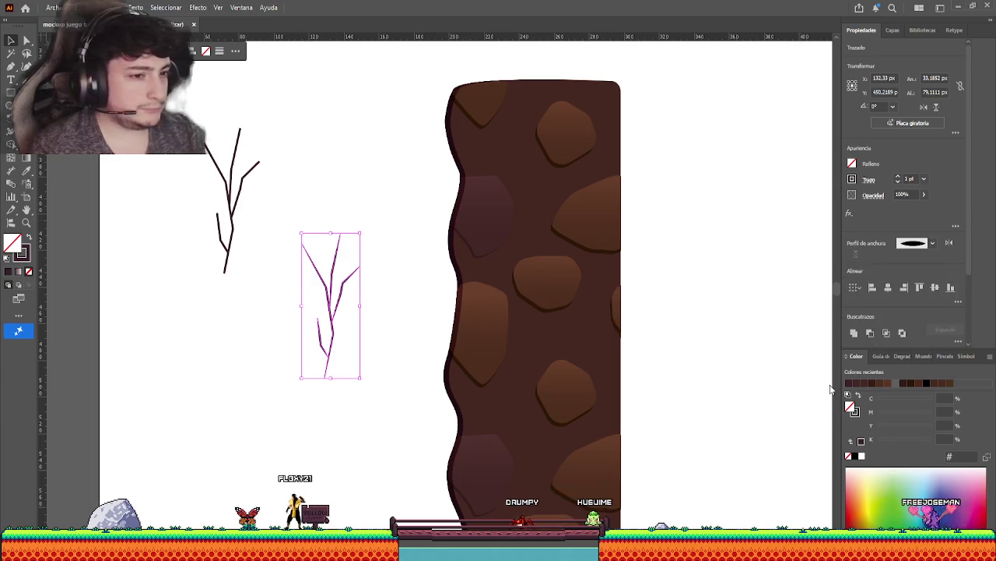
click(438, 184)
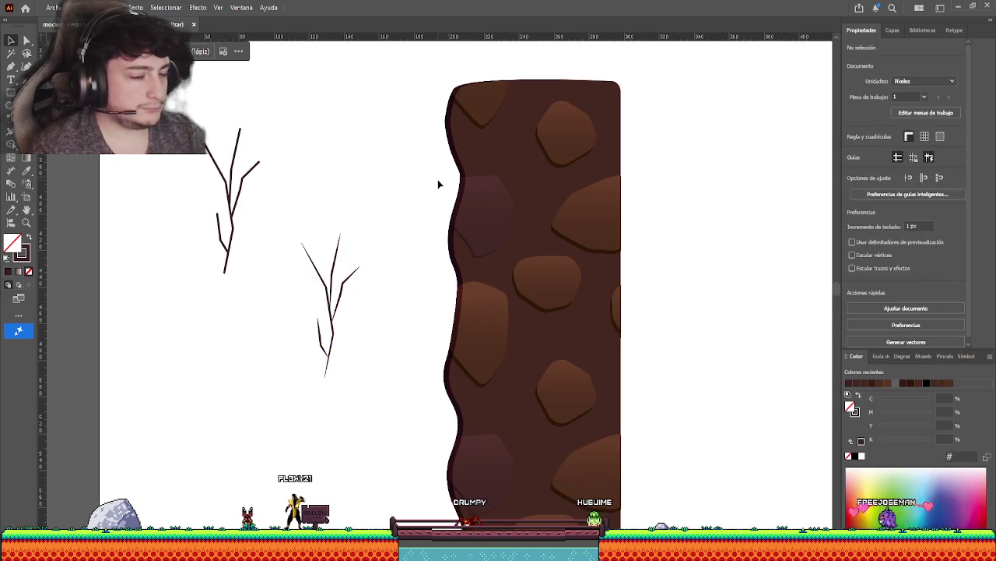
drag(300, 208, 369, 402)
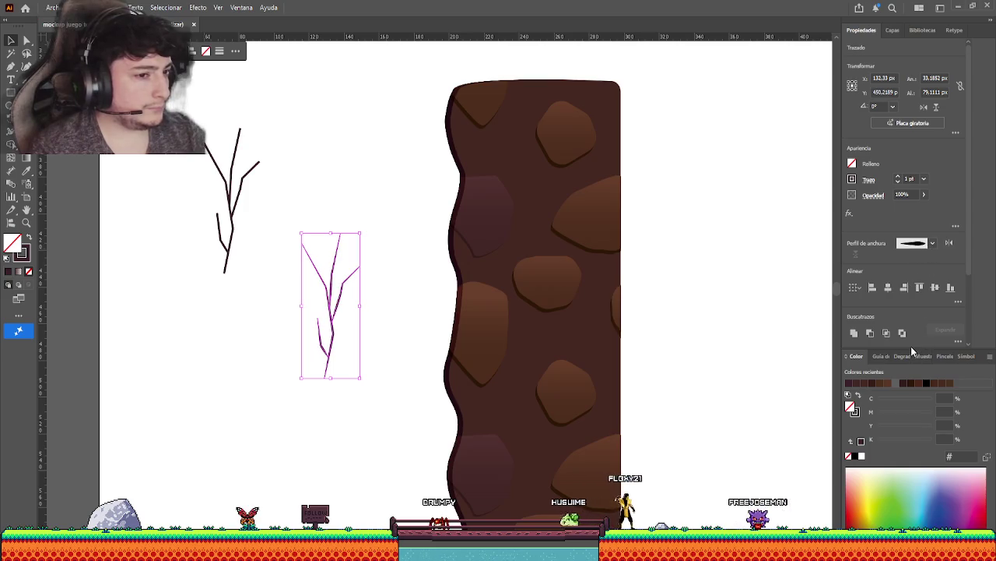
click(712, 129)
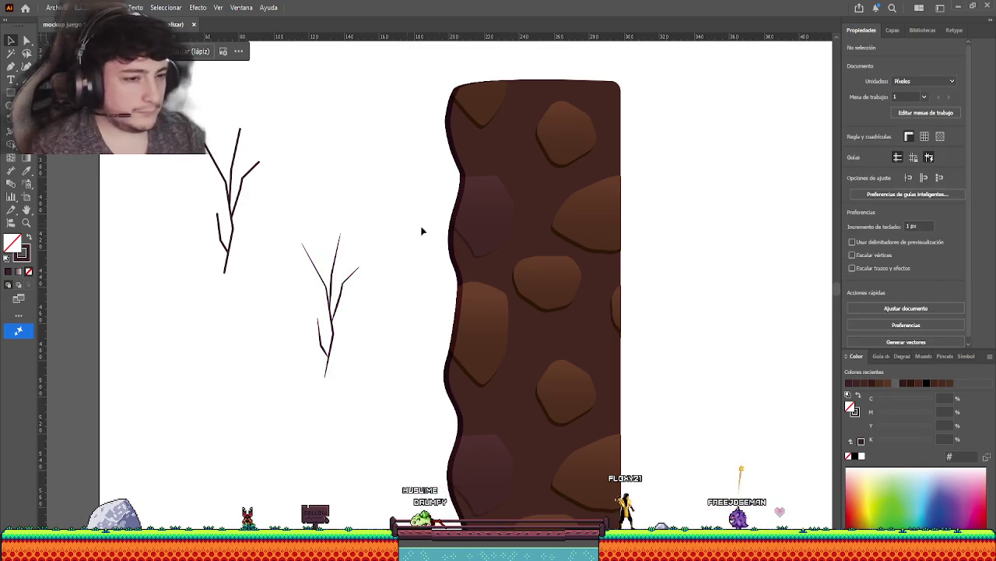
Raise the second branch's stroke weight from 1 pt to 3 pt.
drag(300, 206, 360, 377)
click(897, 176)
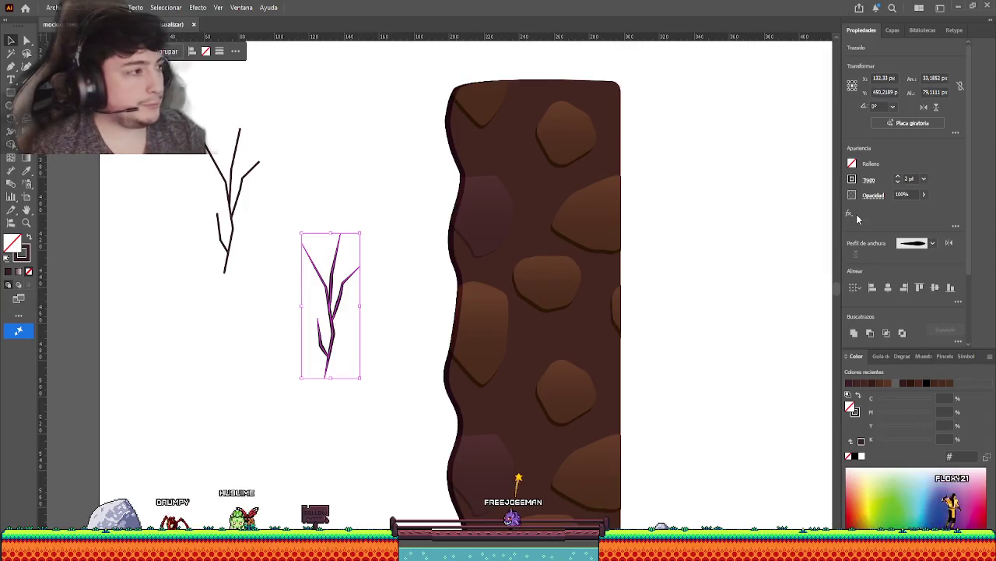
click(898, 176)
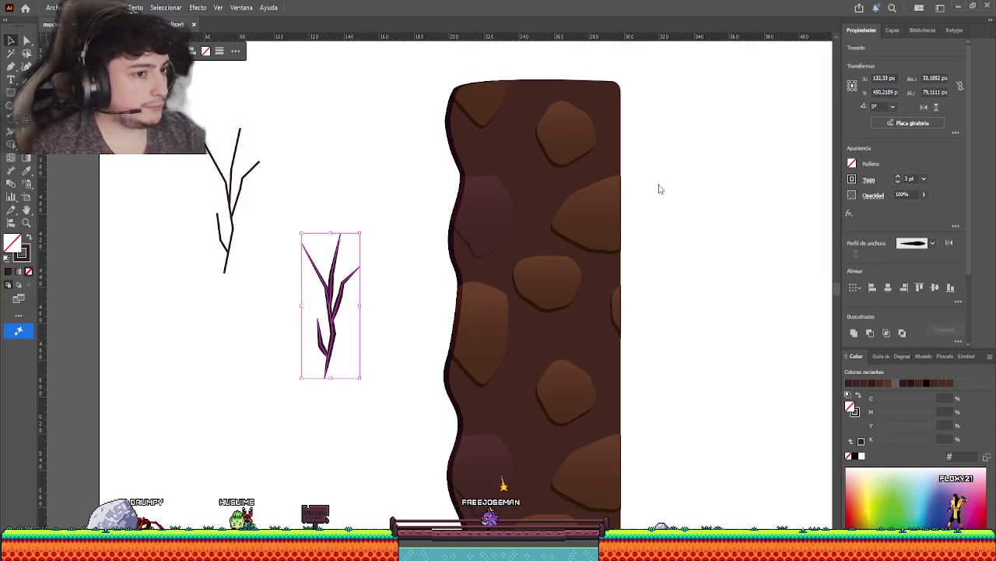
click(173, 347)
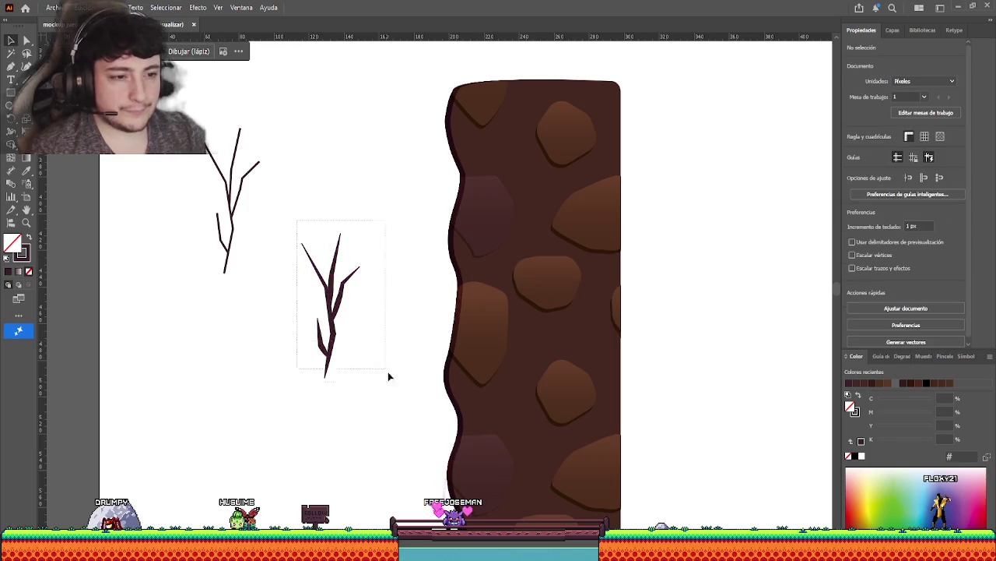
click(317, 255)
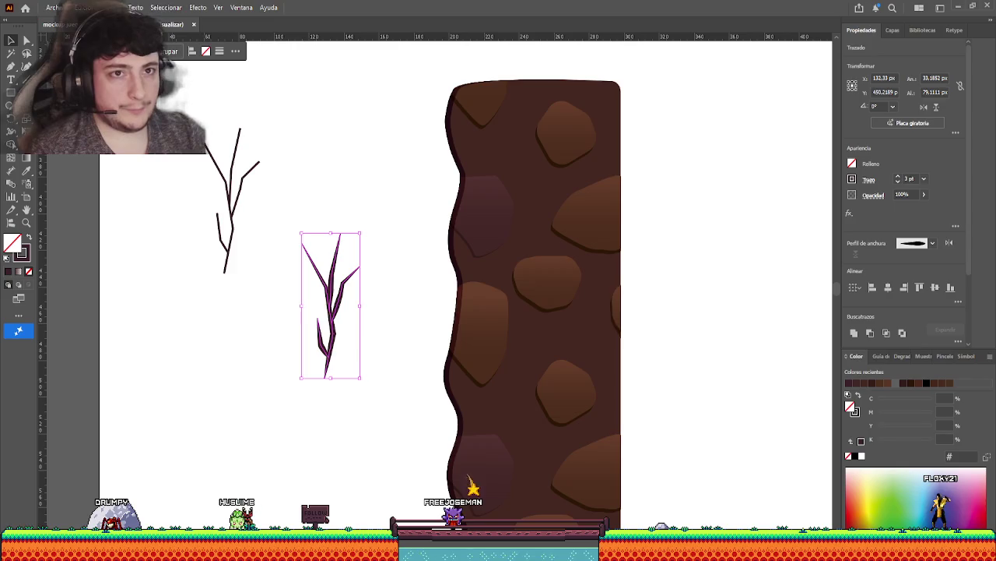
Swap the branch to a solid fill and unite its pieces with Pathfinder.
key(shift+x)
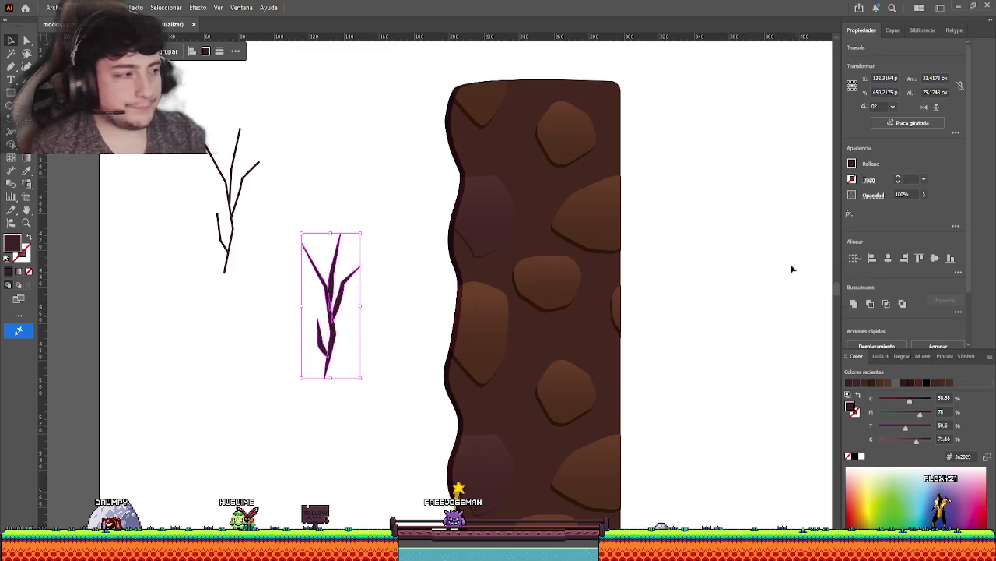
click(292, 216)
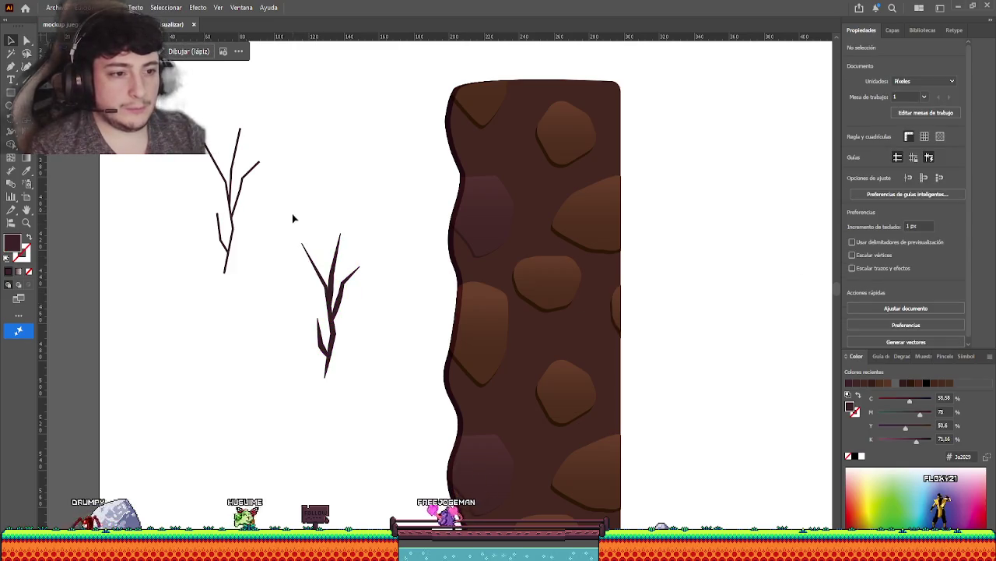
drag(292, 216, 422, 403)
click(851, 303)
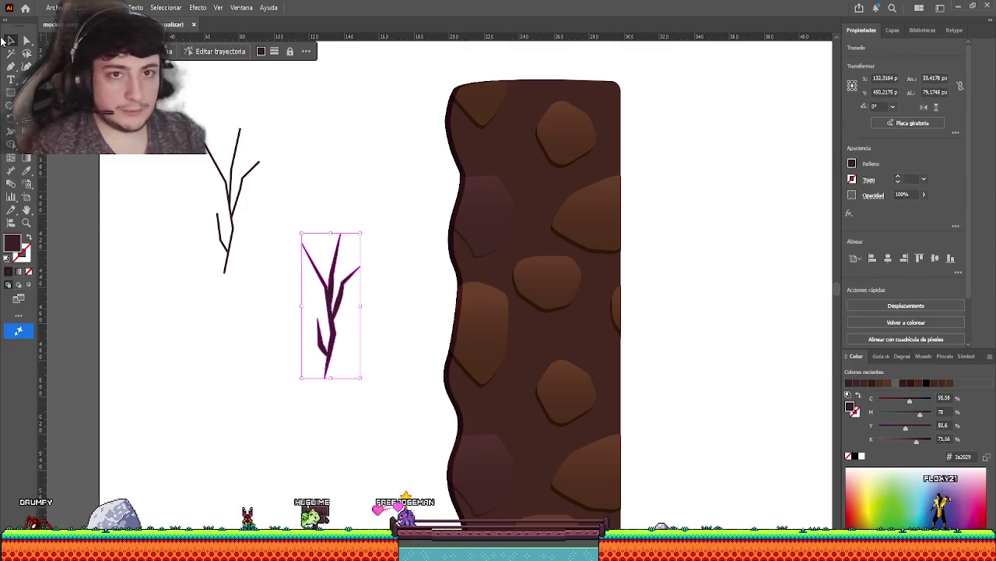
scroll(313, 304, up, 3)
Drag the branch's live corners to round them off, then deselect it.
key(a)
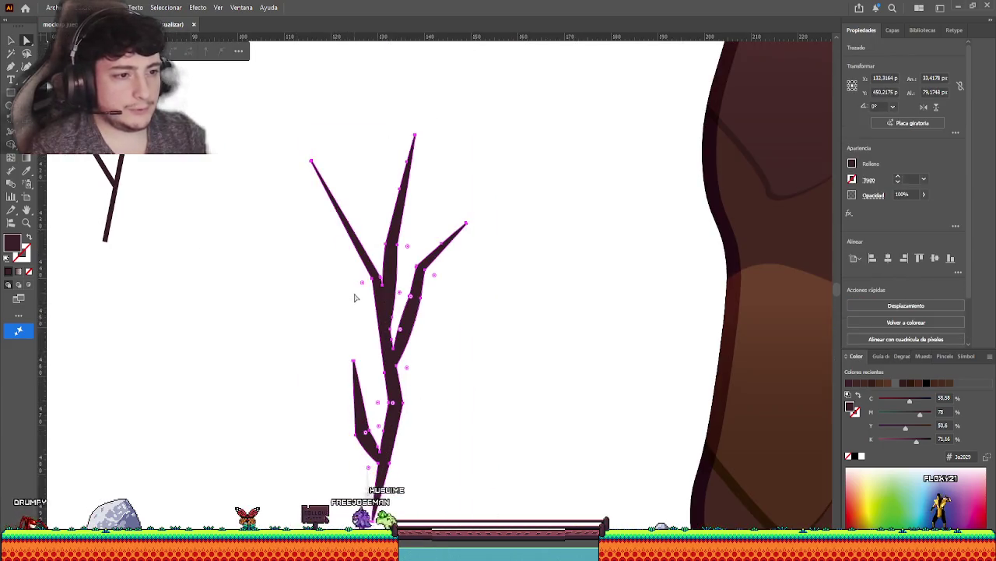
drag(364, 286, 349, 321)
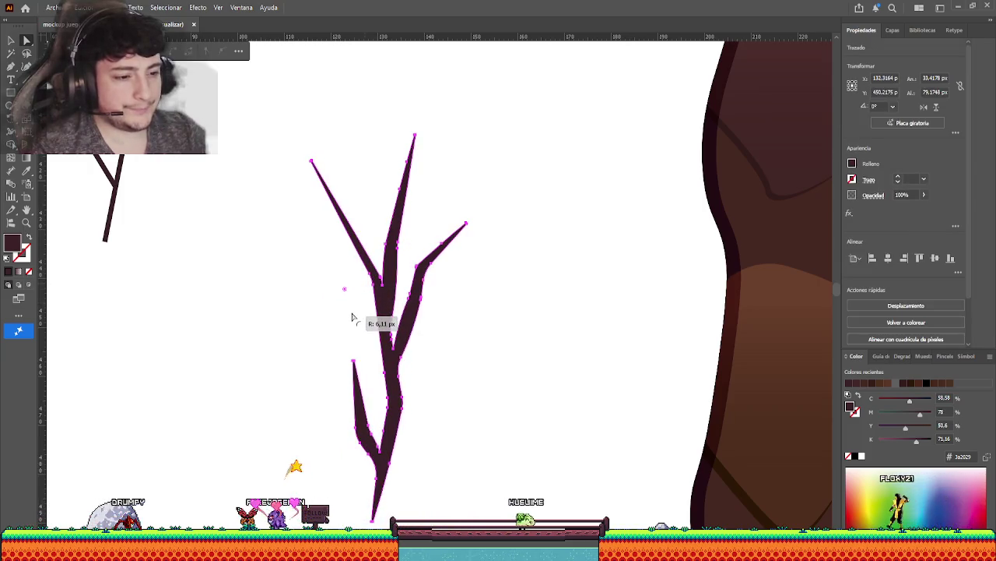
key(v)
click(237, 272)
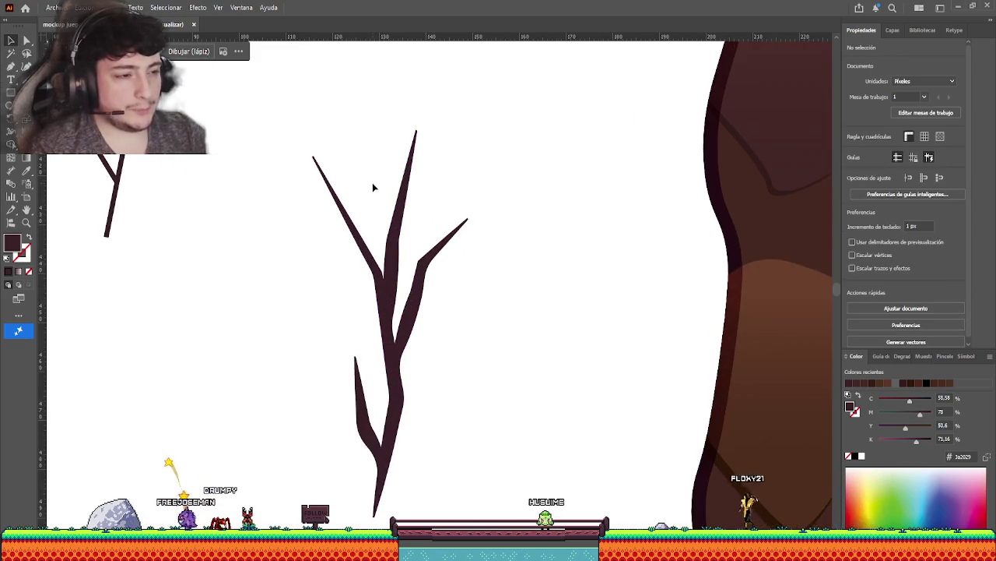
drag(372, 182, 340, 244)
key(v)
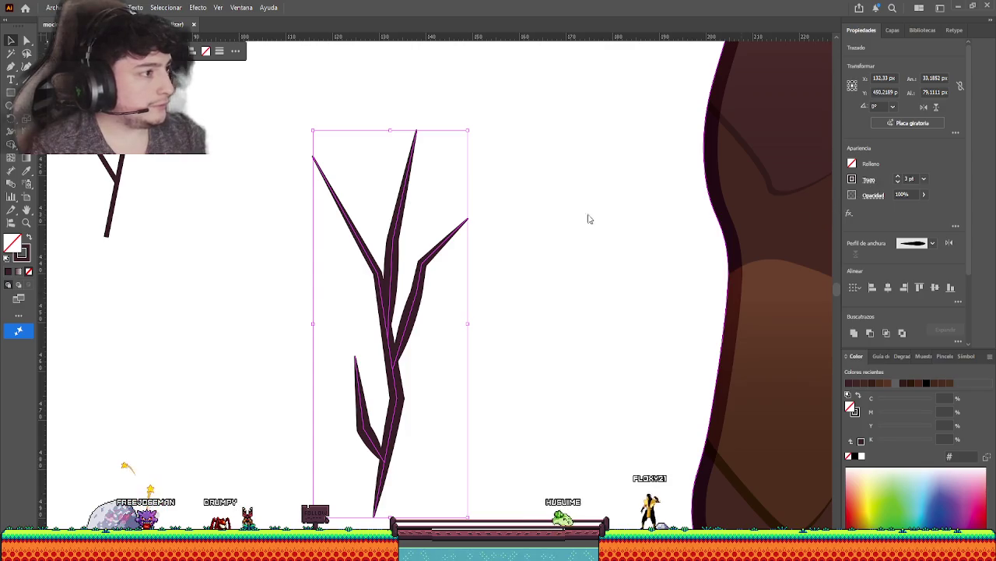
click(241, 340)
Give the second branch a solid dark fill and unite its pieces into one shape.
scroll(245, 338, down, 2)
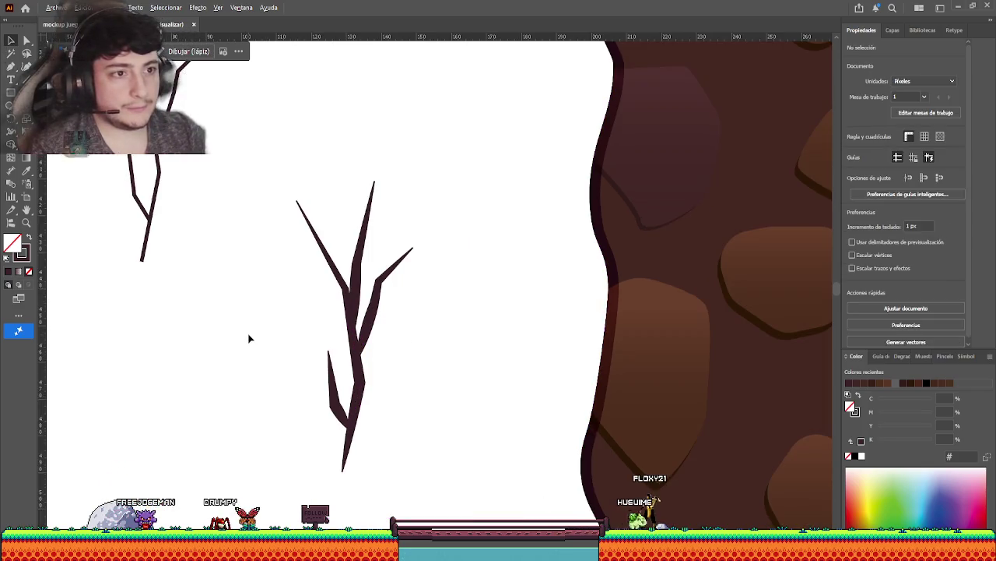
scroll(250, 280, down, 2)
drag(360, 396, 364, 399)
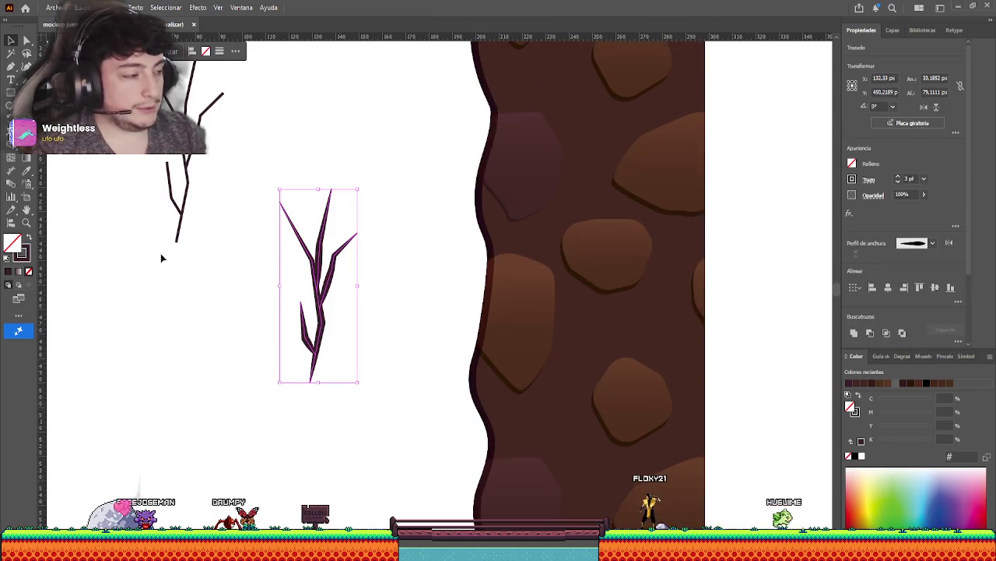
key(shift+x)
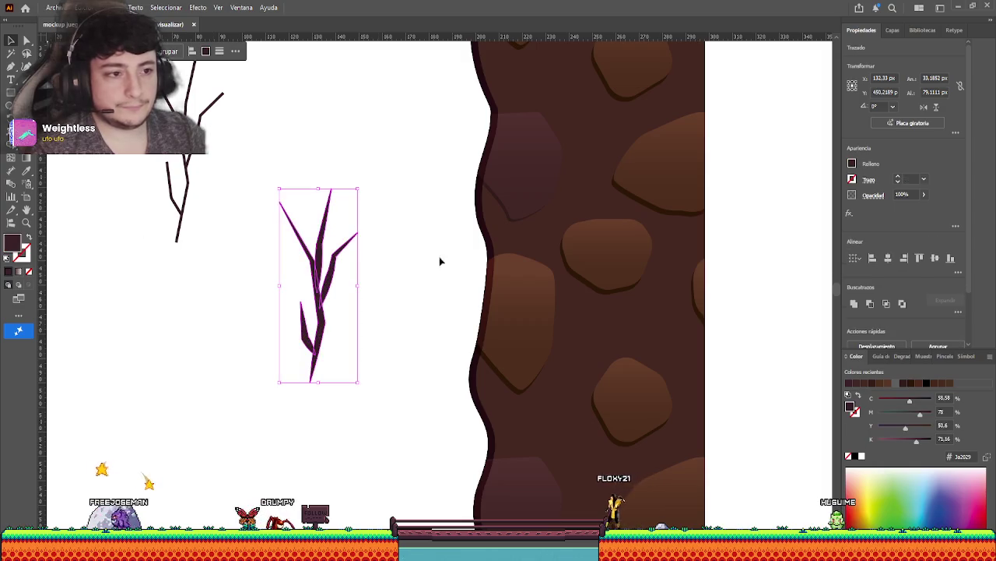
click(855, 304)
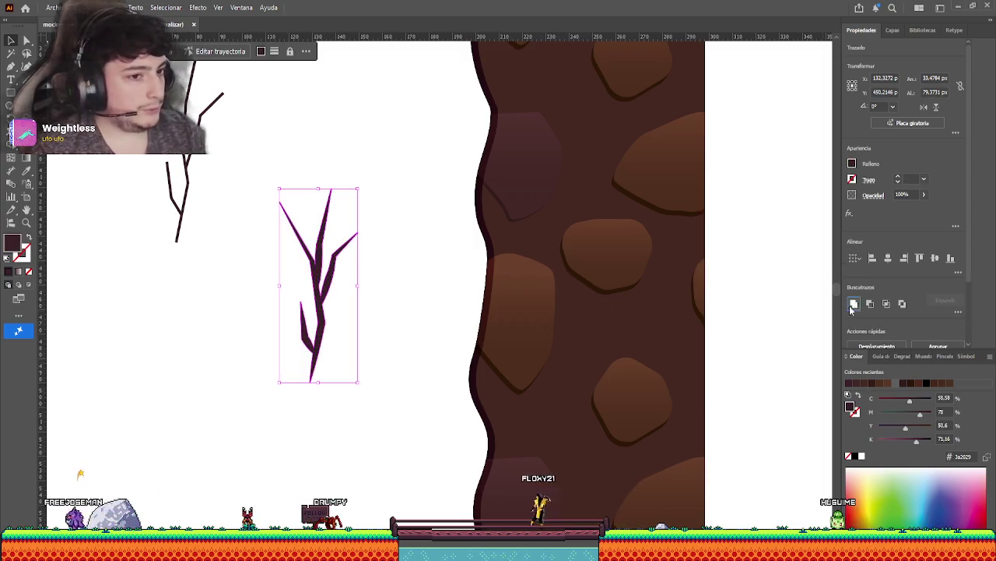
Round the merged branch's corners to about 6 px using the live-corner widgets.
key(a)
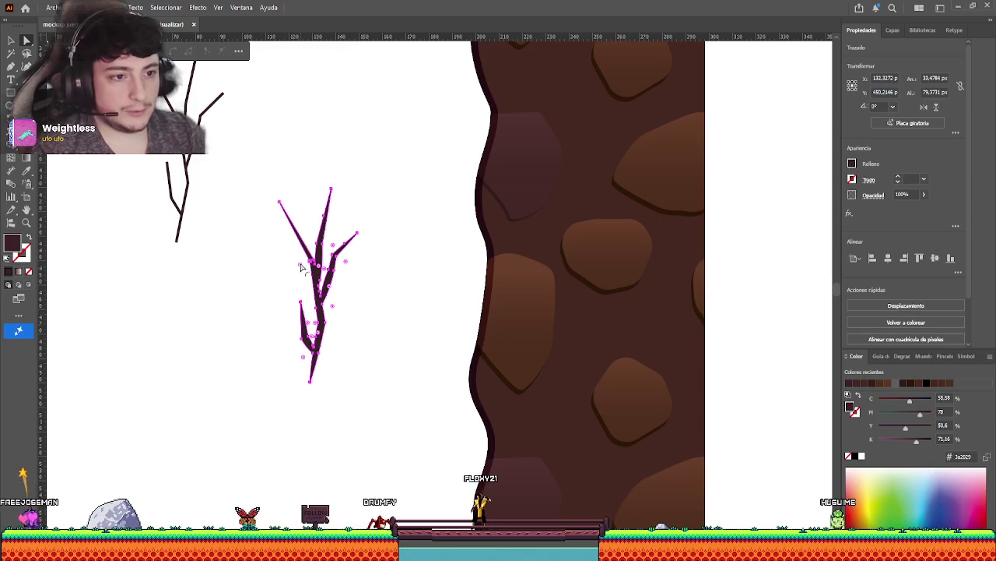
click(294, 271)
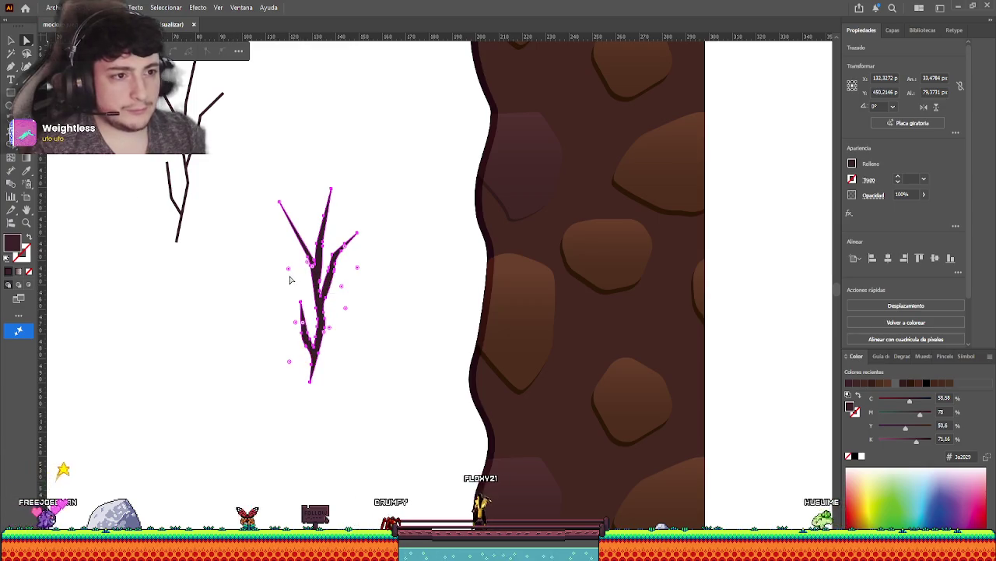
key(v)
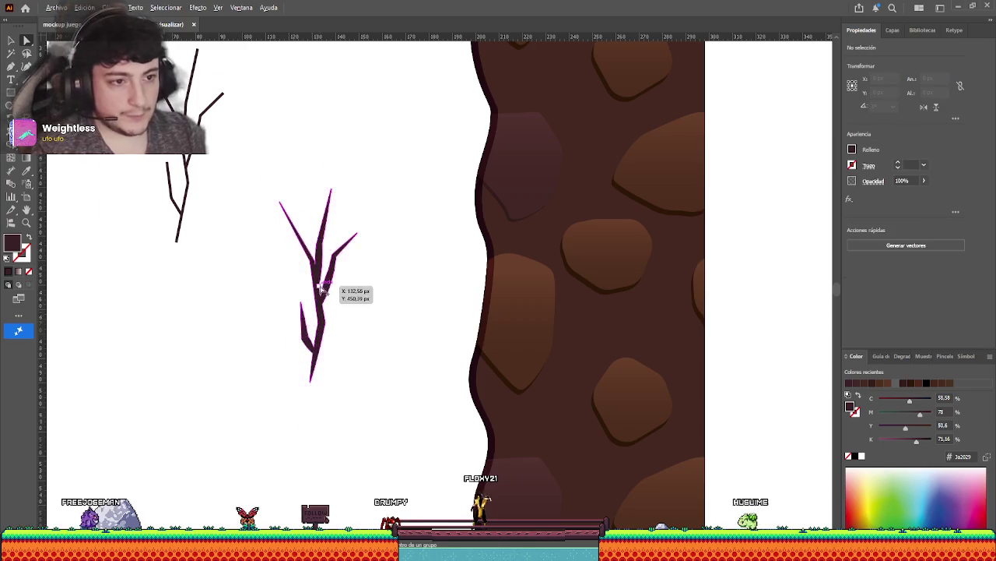
key(ctrl+plus)
key(ctrl+plus)
drag(290, 245, 276, 263)
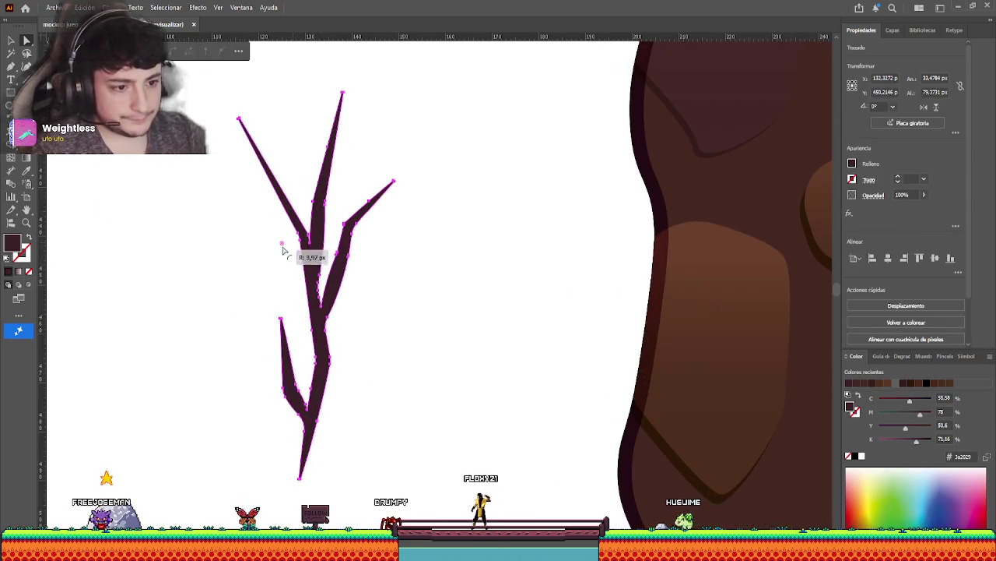
key(v)
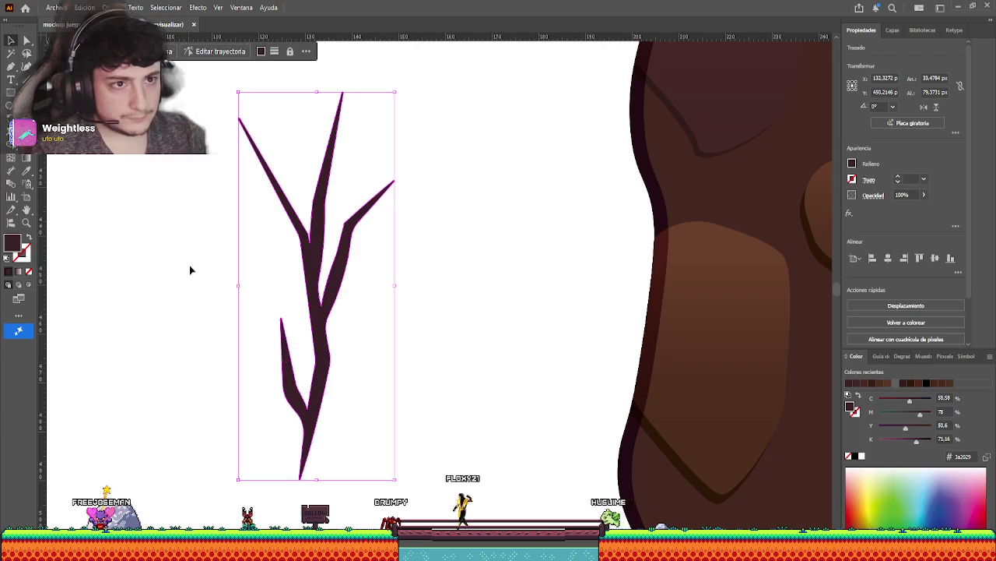
click(189, 269)
key(ctrl+plus)
key(ctrl+plus)
key(ctrl+minus)
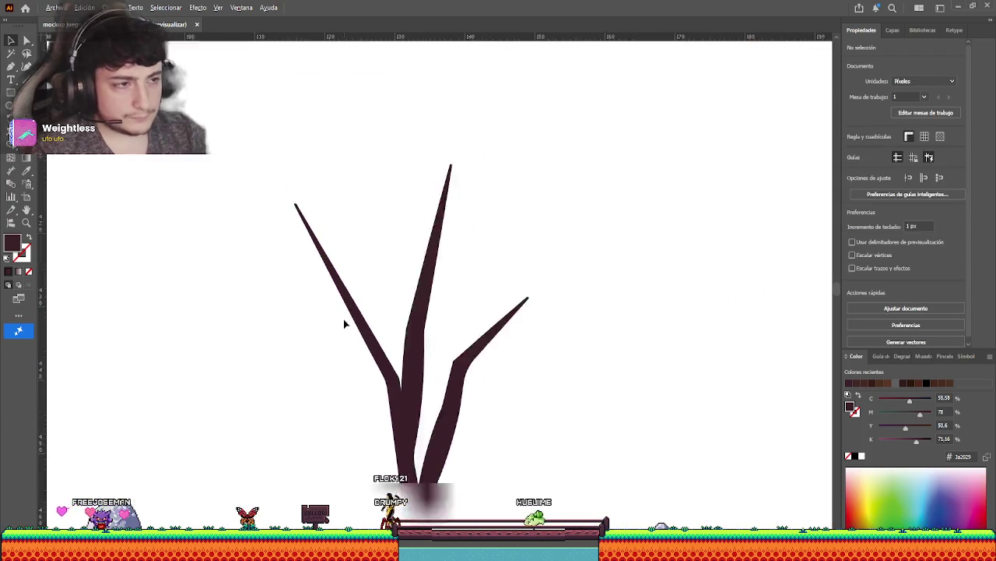
key(ctrl+minus)
key(ctrl+minus)
key(ctrl+plus)
key(ctrl+plus)
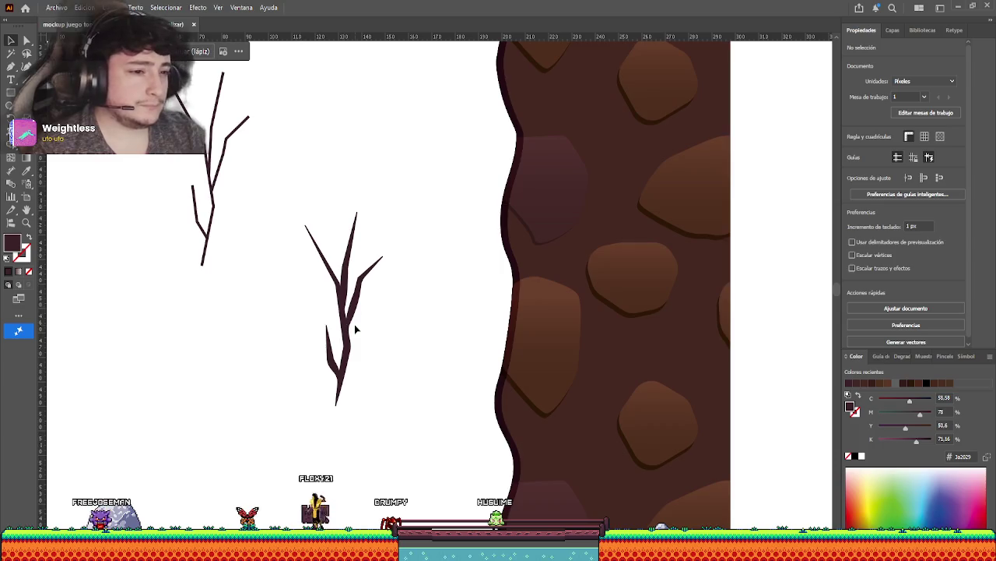
Fill the second branch with the orange-brown swatch using the Eyedropper.
click(354, 324)
key(i)
key(ctrl+minus)
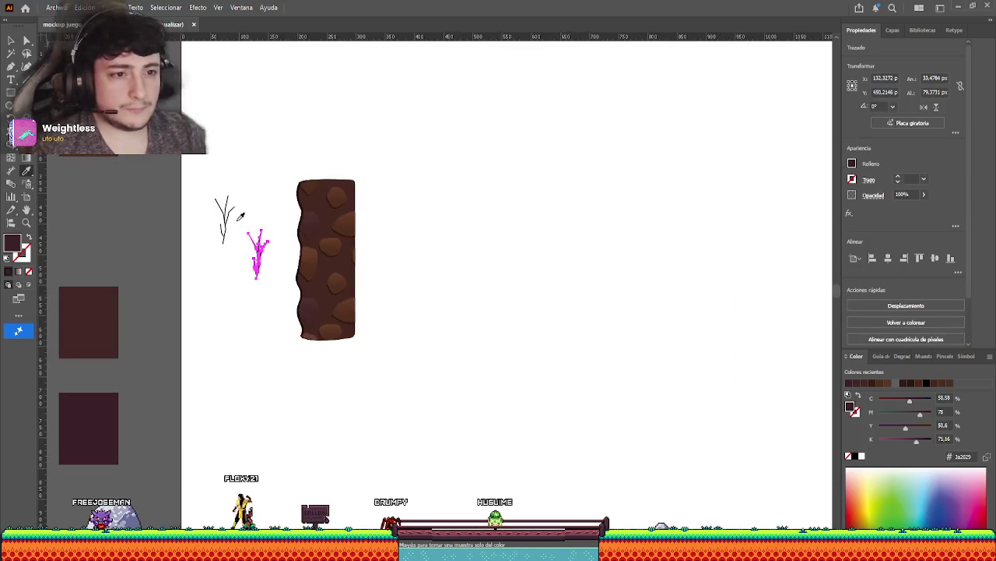
key(ctrl+minus)
key(ctrl+plus)
scroll(403, 186, down, 1)
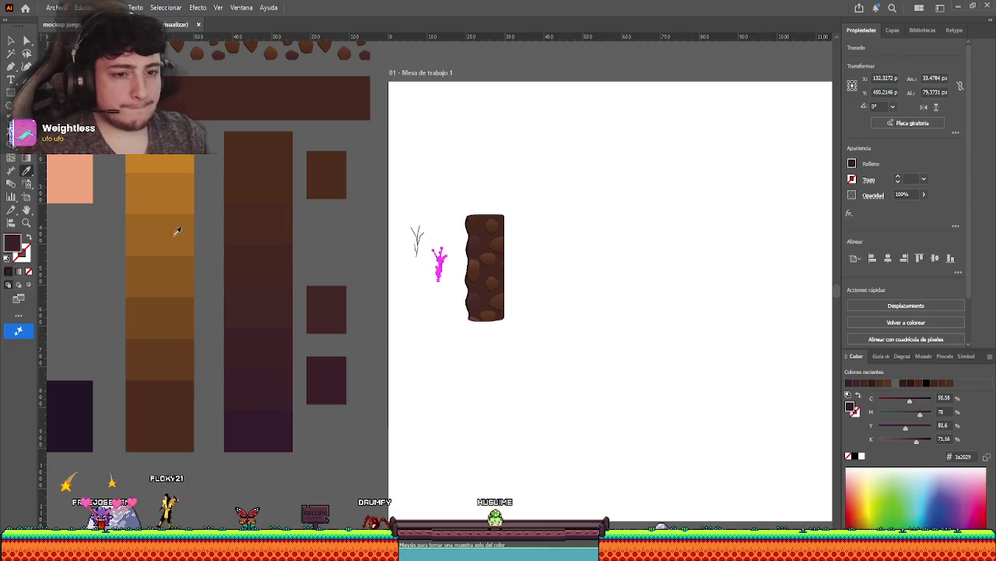
click(177, 323)
key(v)
click(435, 316)
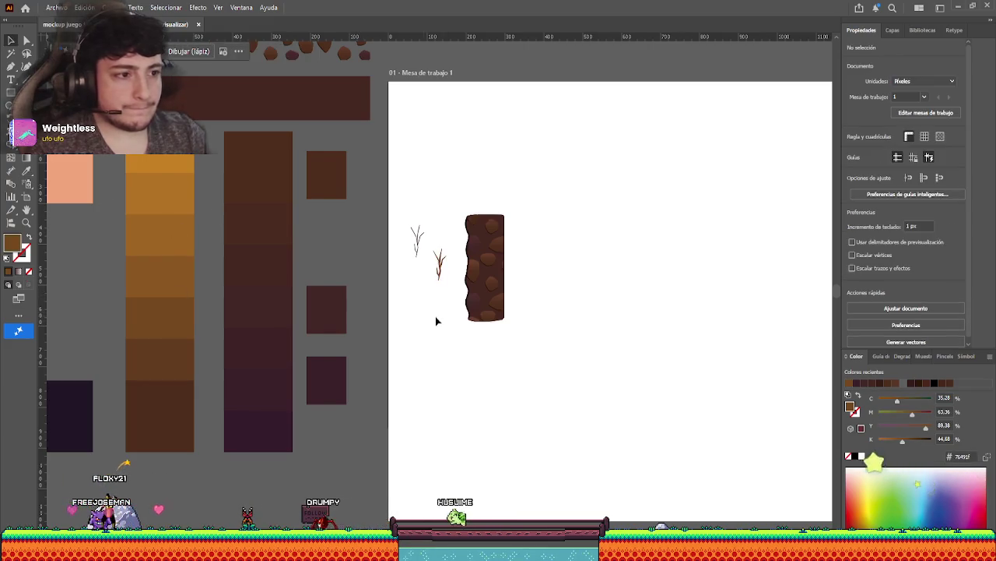
Reselect the branch and resample a slightly darker brown for its fill.
key(ctrl+plus)
scroll(447, 358, up, 1)
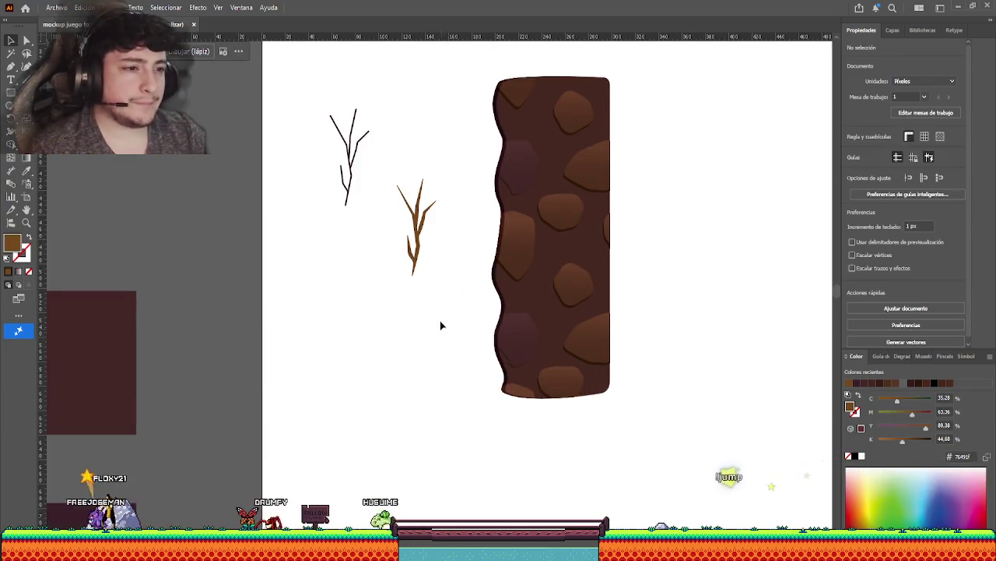
click(416, 257)
scroll(362, 318, down, 1)
scroll(453, 296, down, 1)
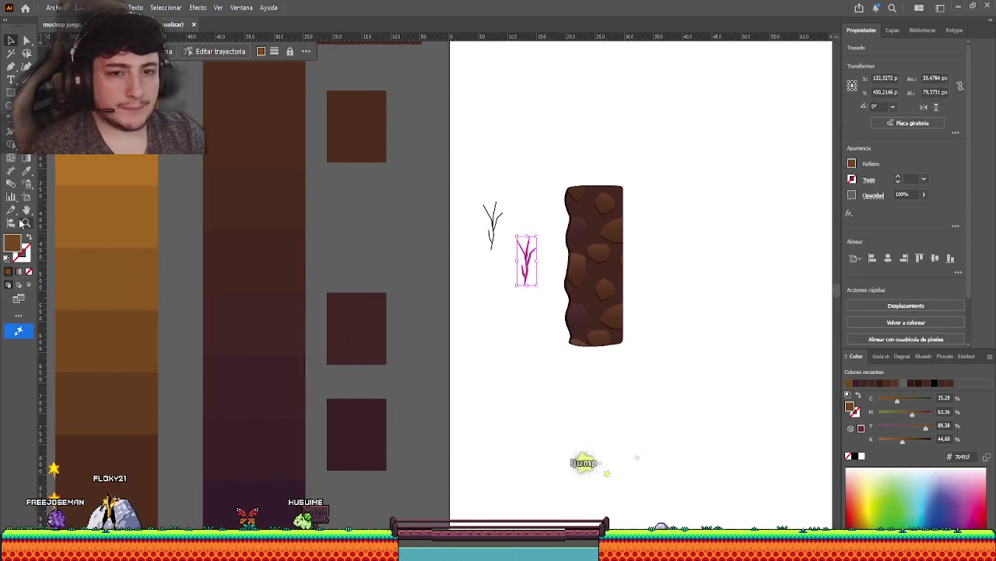
click(26, 178)
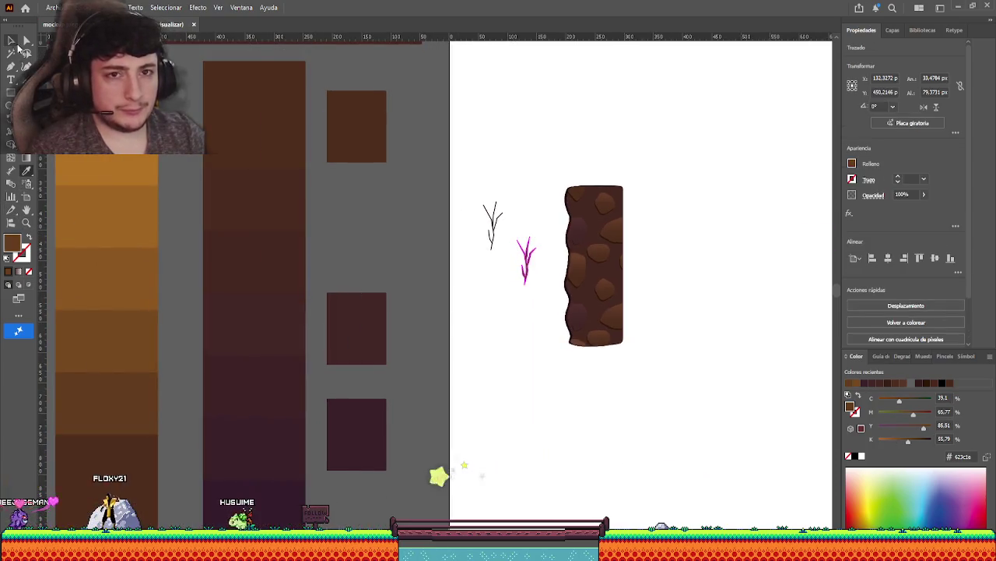
key(ctrl+shift+a)
scroll(405, 265, up, 2)
scroll(440, 291, up, 1)
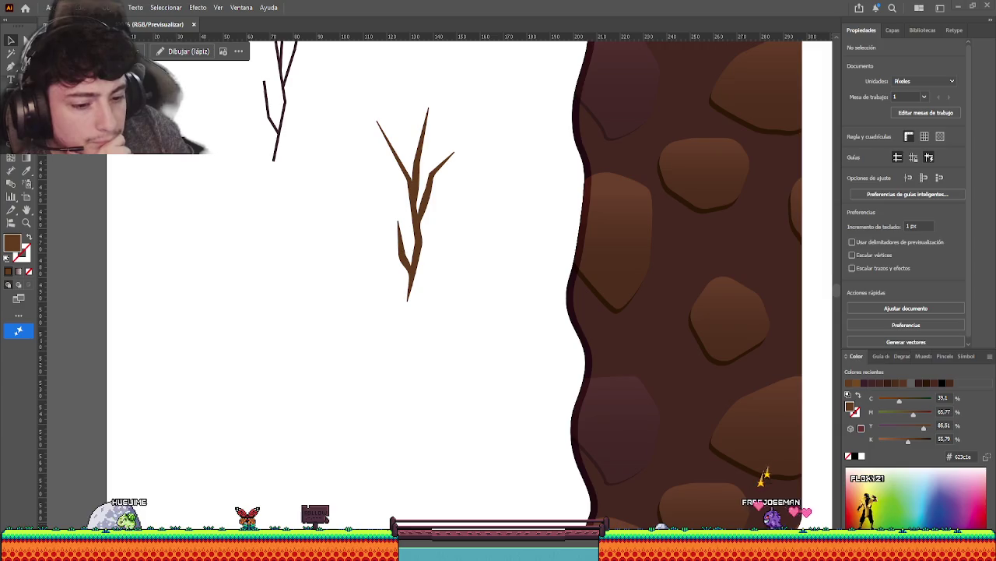
Select the brown twig and rotate it about 130° to lie diagonally.
scroll(401, 349, up, 1)
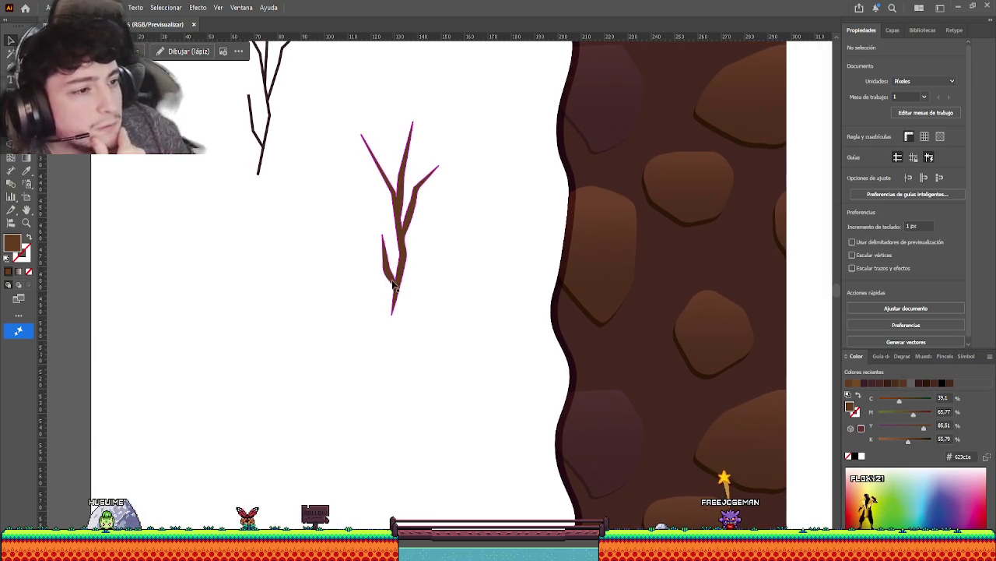
ctrl+click(399, 234)
ctrl+click(484, 274)
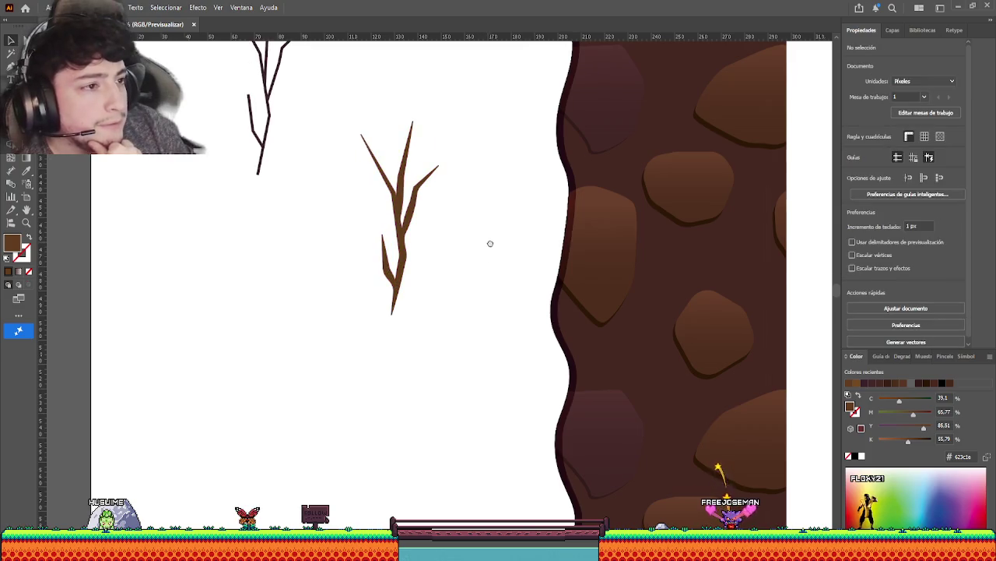
scroll(489, 242, up, 2)
ctrl+click(438, 215)
ctrl+click(497, 321)
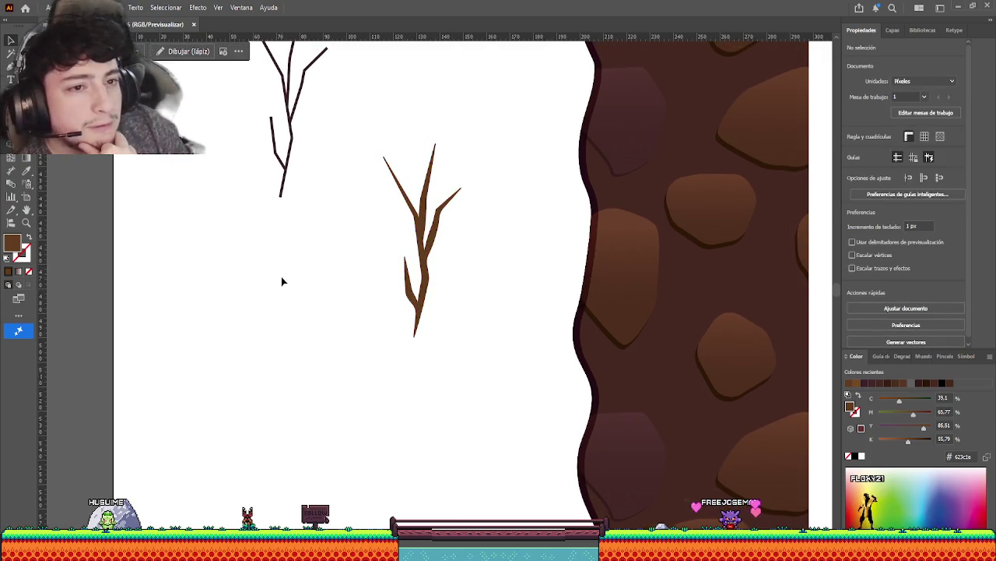
scroll(335, 290, up, 4)
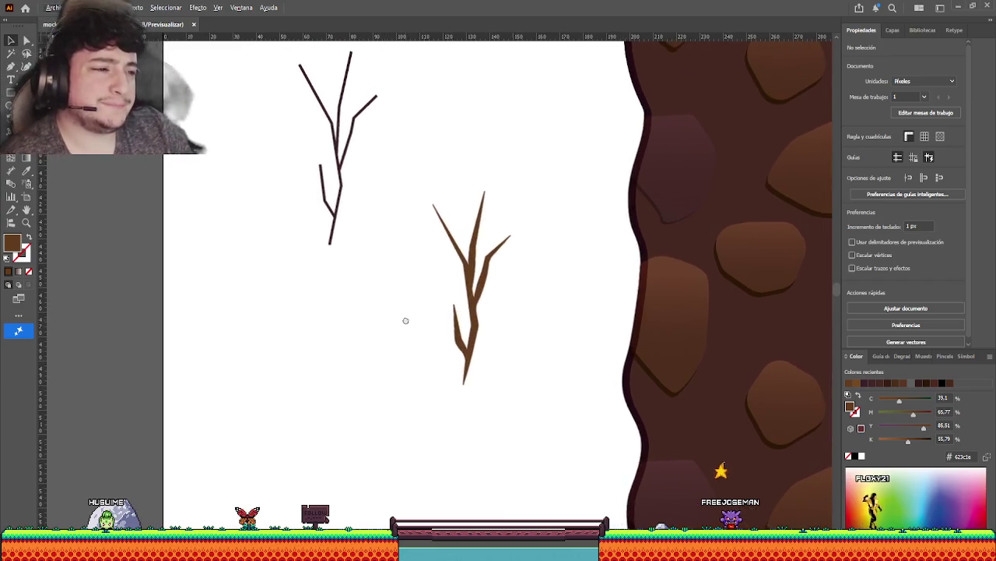
ctrl+click(480, 306)
drag(511, 385, 559, 159)
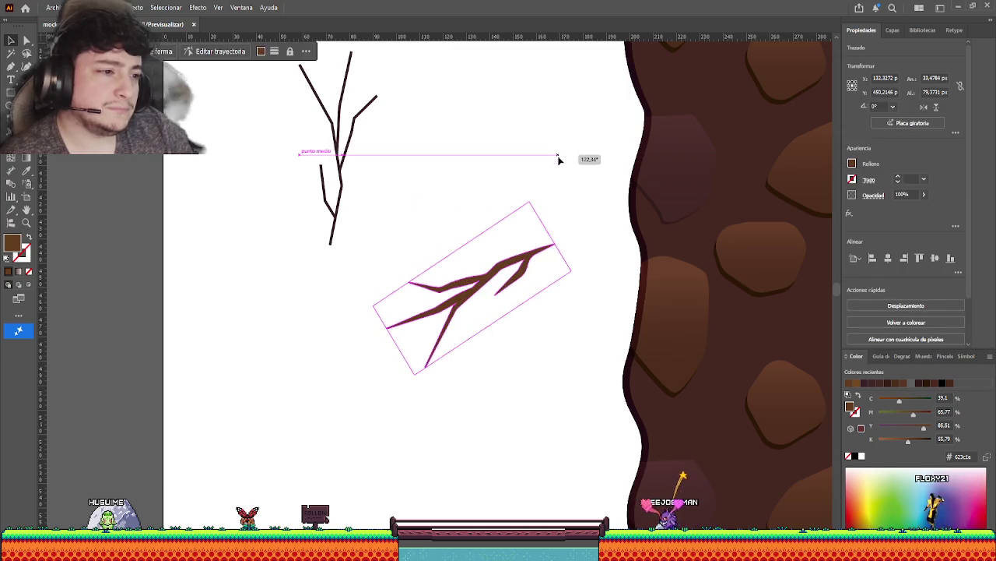
ctrl+click(578, 245)
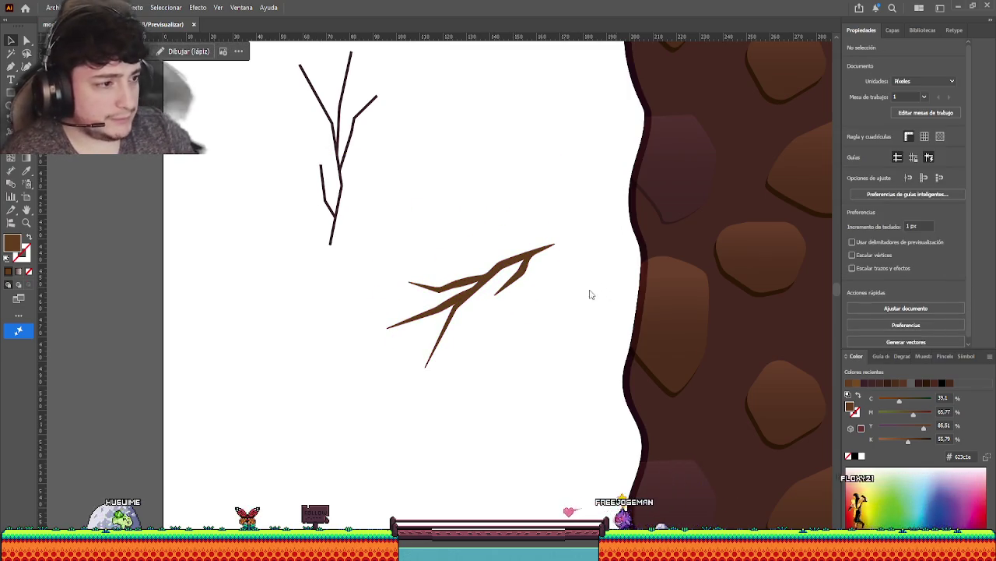
Undo the rotation and nudge the upright twig group about 1 px lower.
key(ctrl+z)
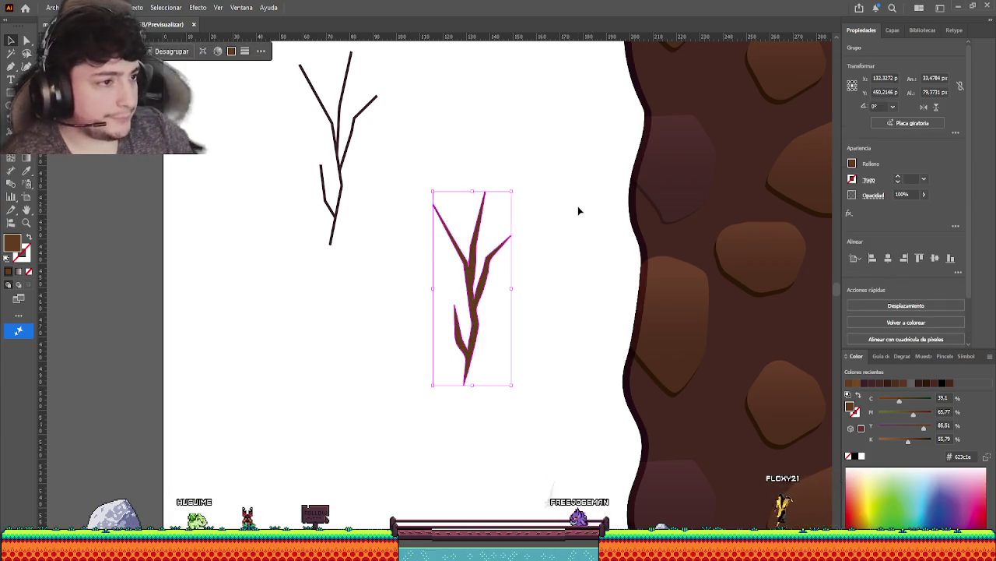
ctrl+click(579, 210)
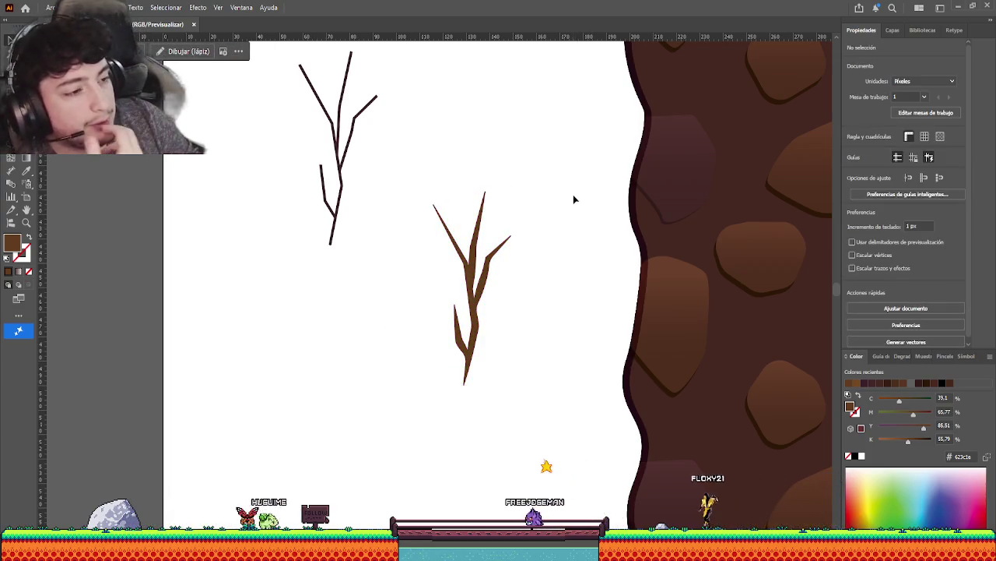
ctrl+click(474, 262)
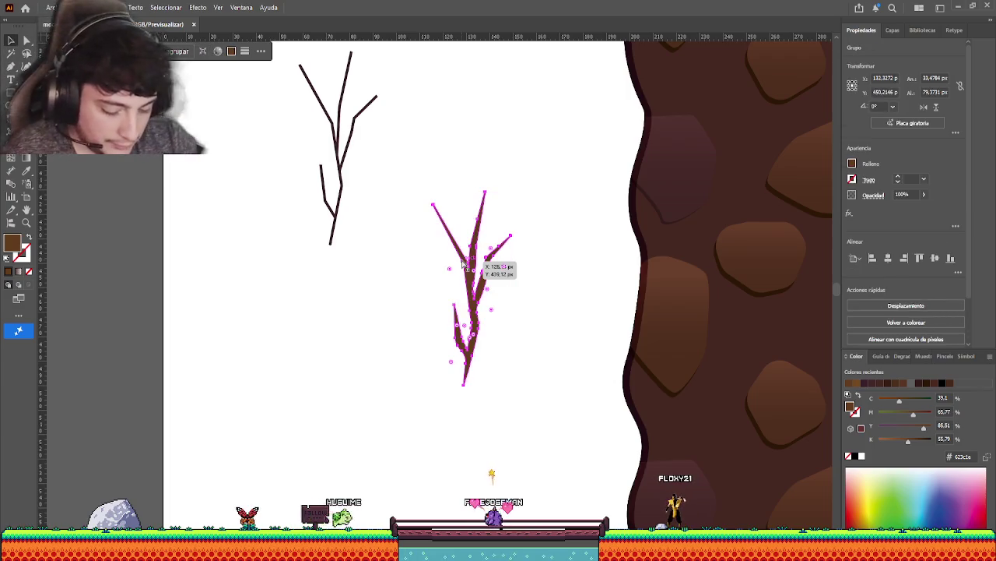
drag(463, 265, 465, 266)
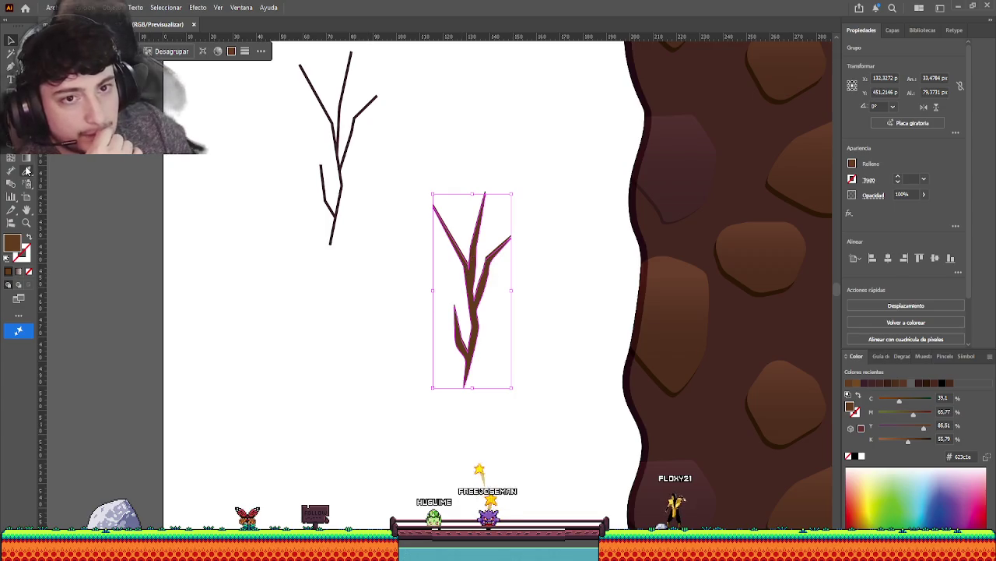
Sample the darker brown 4e2e1d as the working colour.
scroll(166, 312, left, 10)
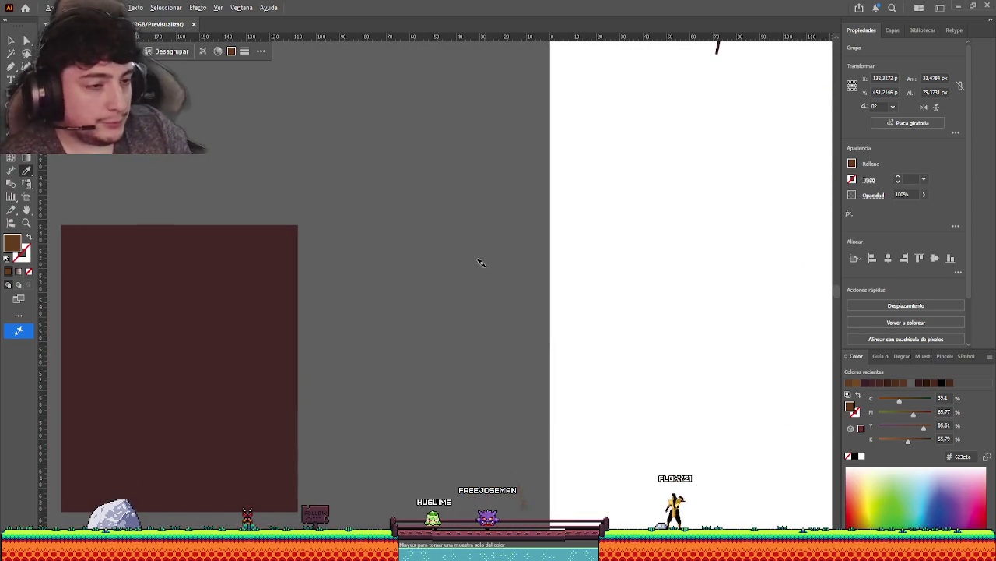
scroll(480, 263, up, 5)
scroll(478, 276, up, 2)
scroll(474, 288, down, 3)
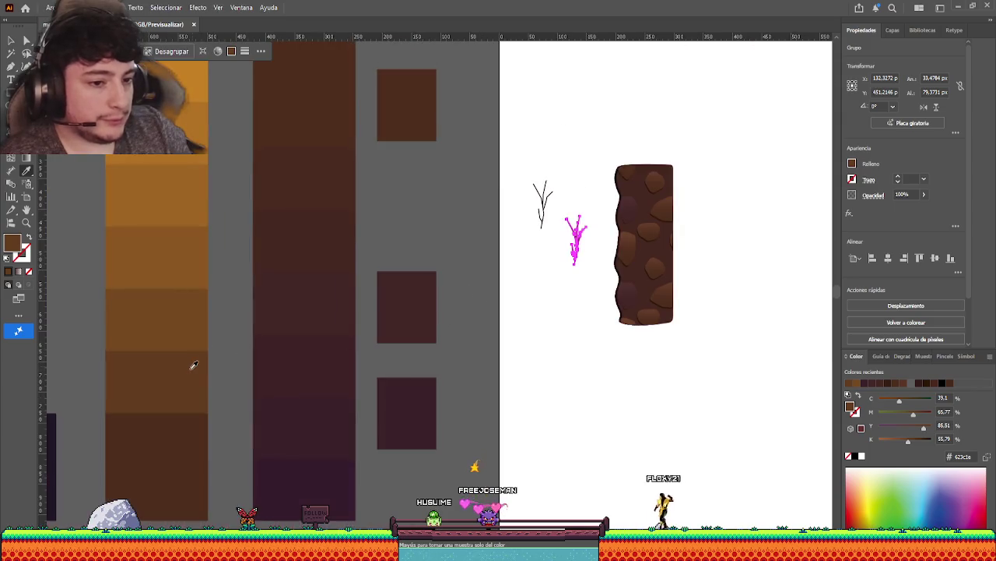
click(187, 460)
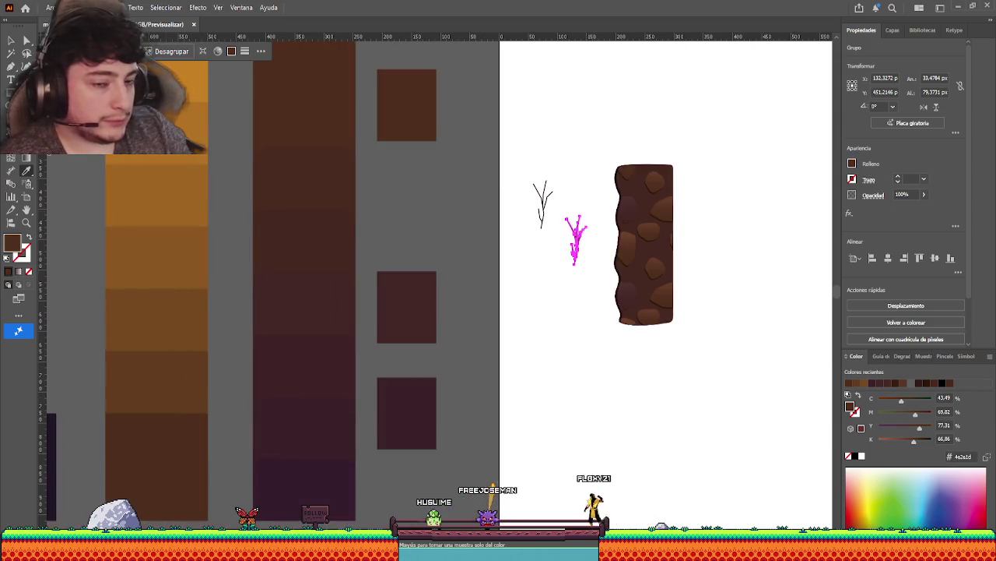
click(549, 310)
Nudge the twig shape a fraction of a pixel to realign it.
scroll(584, 245, up, 5)
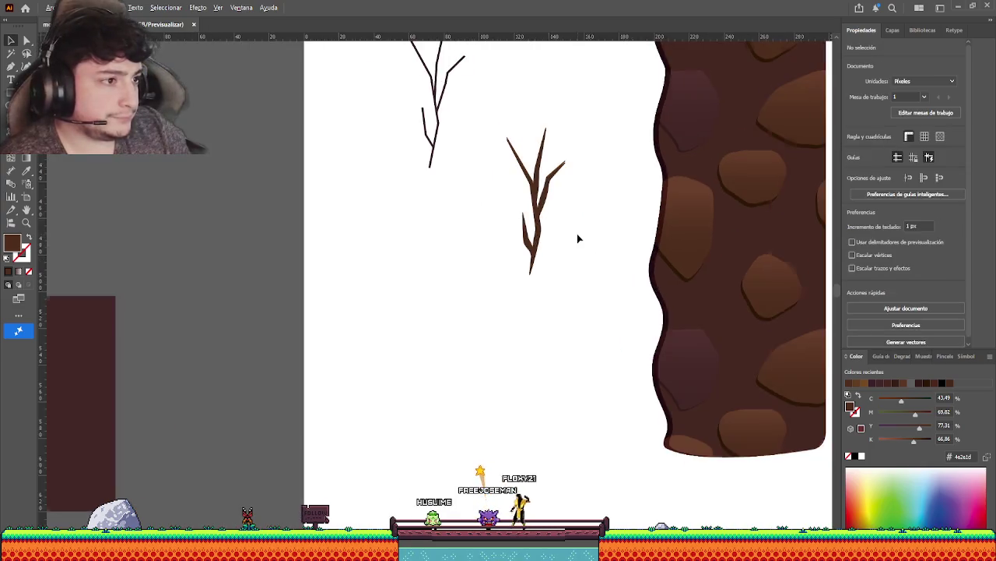
scroll(561, 191, up, 5)
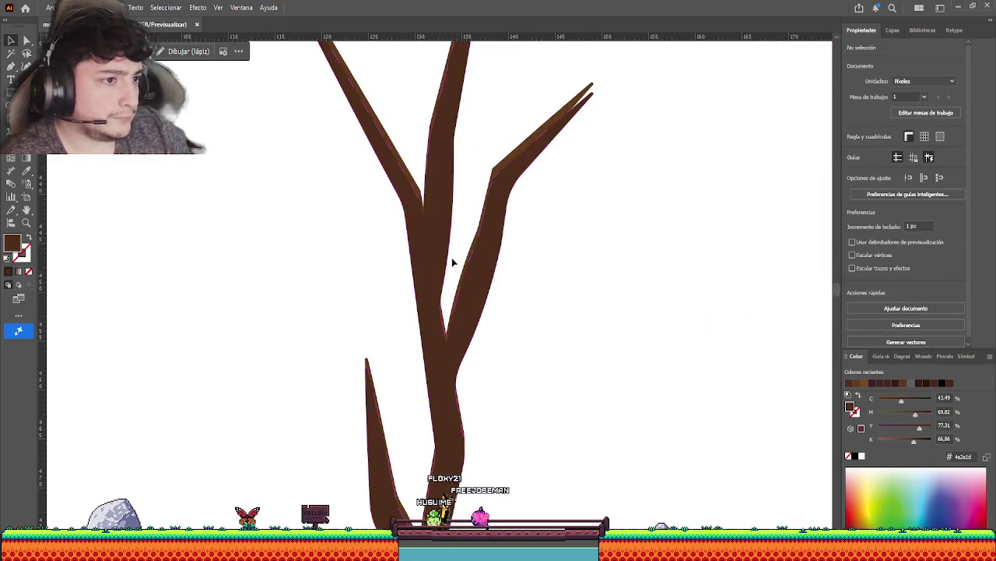
drag(432, 252, 429, 254)
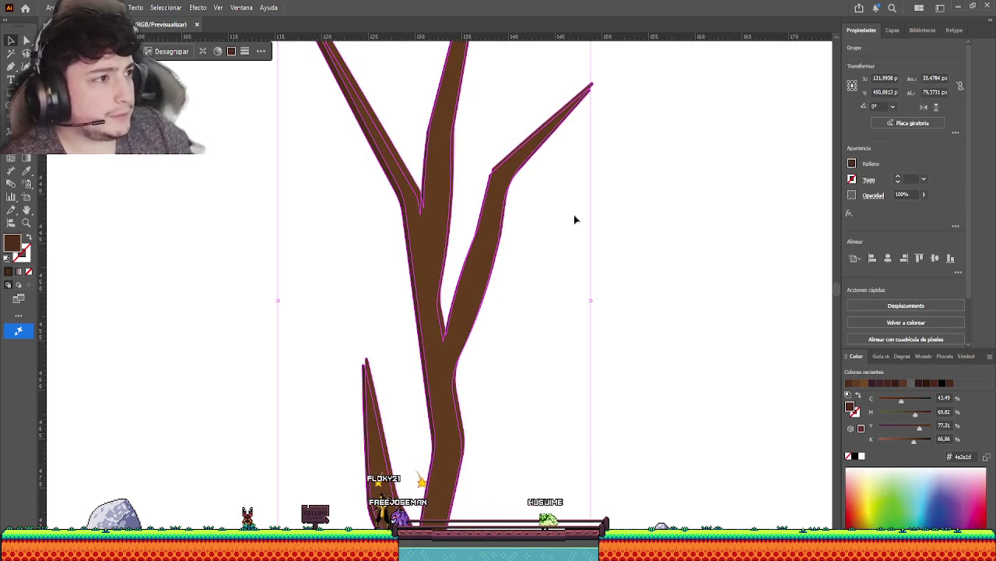
click(647, 195)
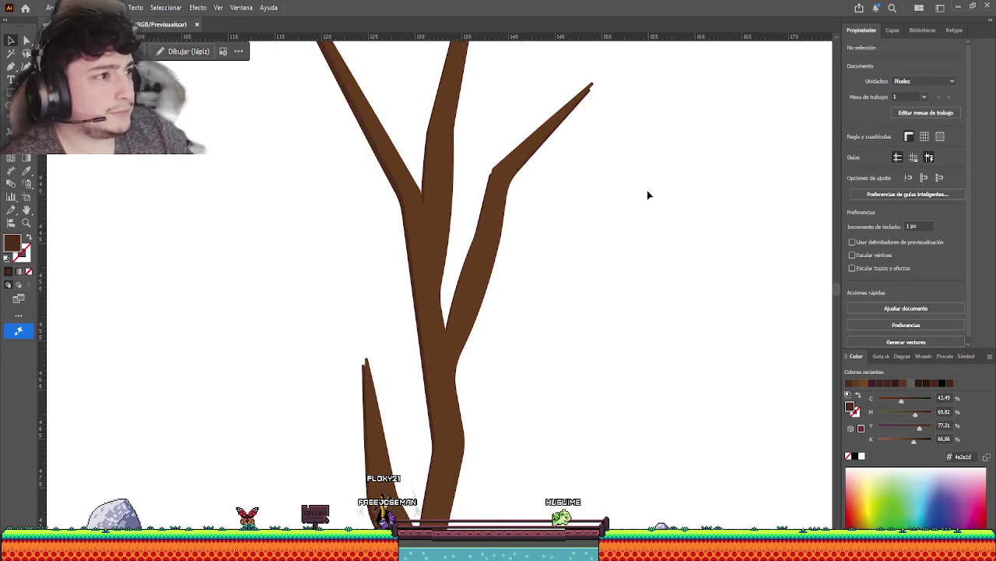
Move the twig's small lower prong up and right toward its main stem.
scroll(366, 382, down, 2)
click(372, 371)
scroll(375, 370, up, 4)
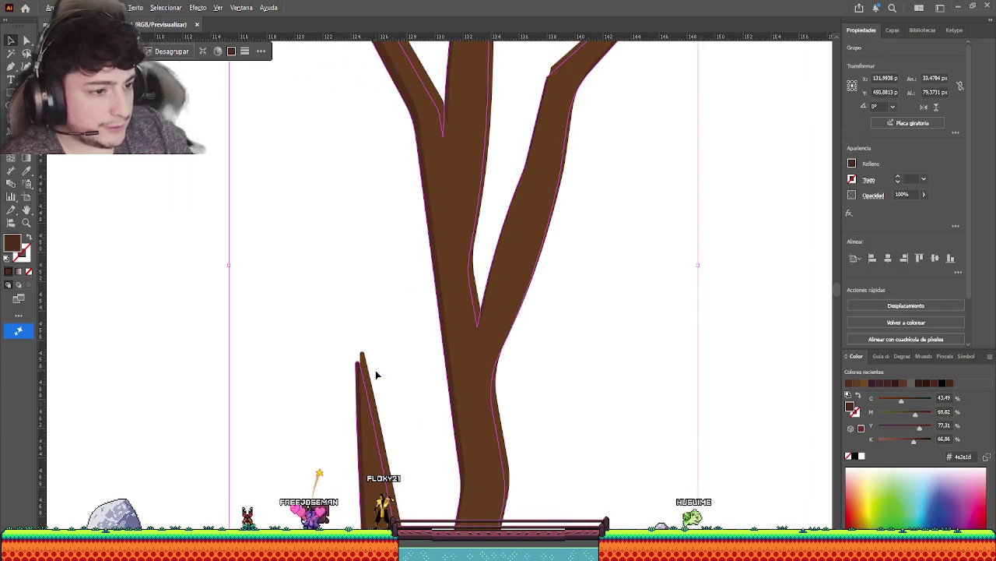
scroll(359, 376, up, 5)
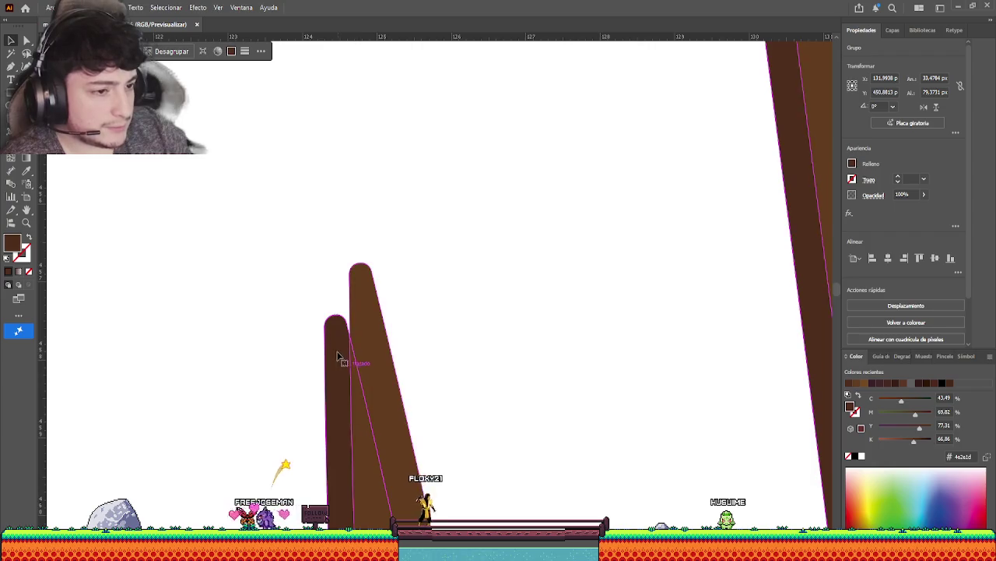
drag(343, 350, 357, 299)
click(276, 267)
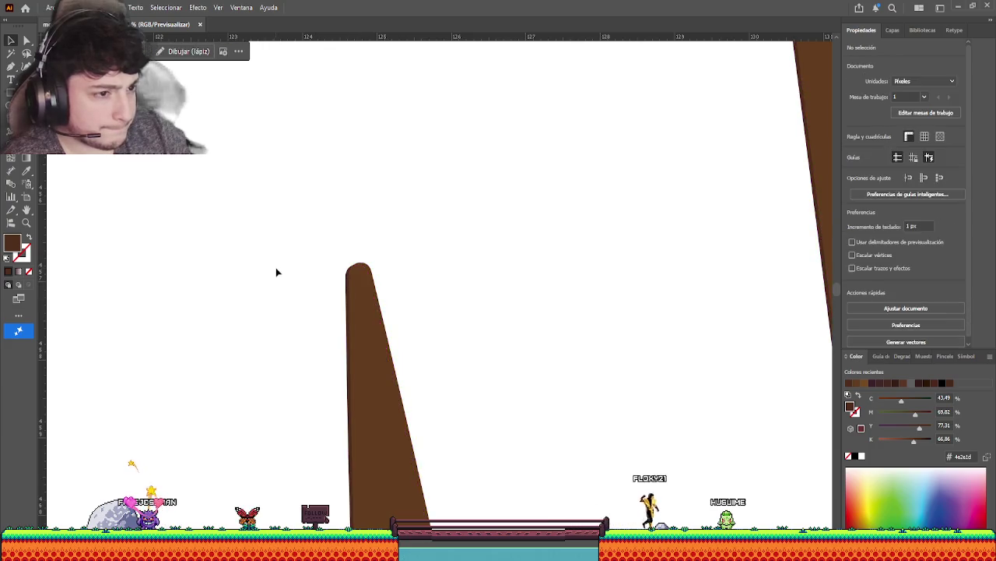
scroll(289, 282, down, 1)
scroll(294, 284, down, 2)
click(294, 292)
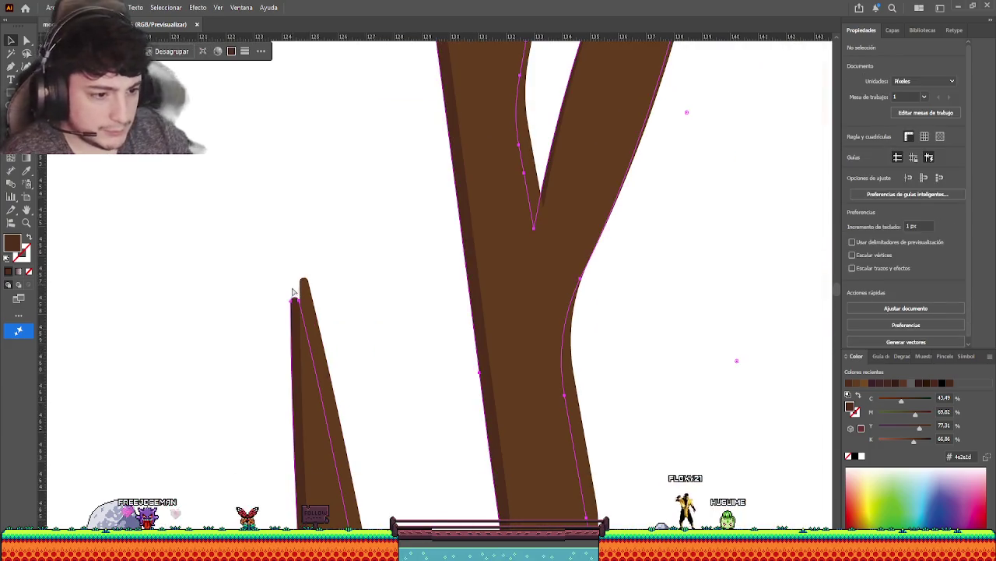
scroll(294, 292, up, 3)
drag(322, 298, 342, 236)
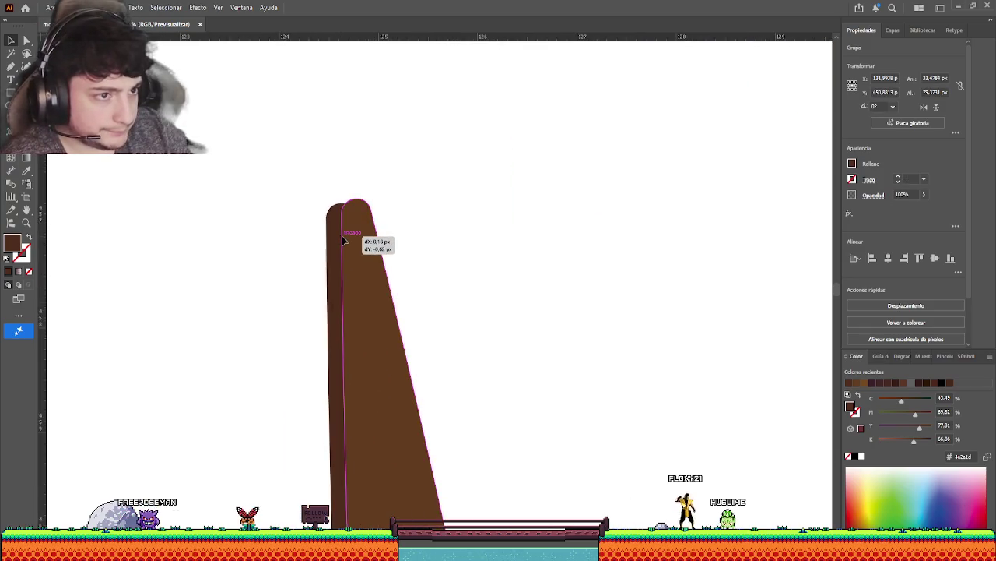
click(291, 245)
scroll(292, 245, down, 1)
scroll(297, 247, down, 2)
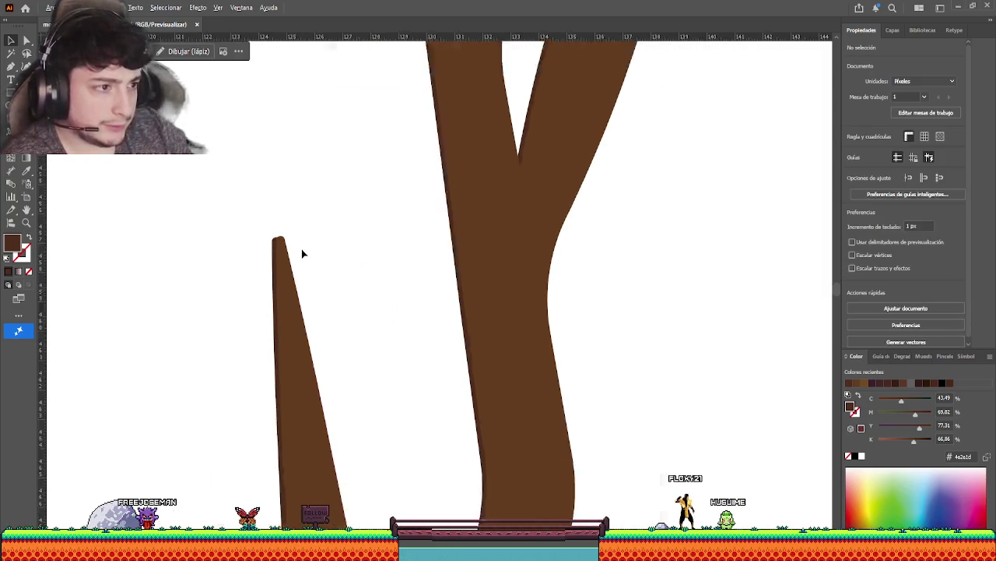
scroll(303, 251, down, 1)
scroll(311, 253, down, 1)
scroll(311, 253, down, 1)
scroll(305, 240, down, 2)
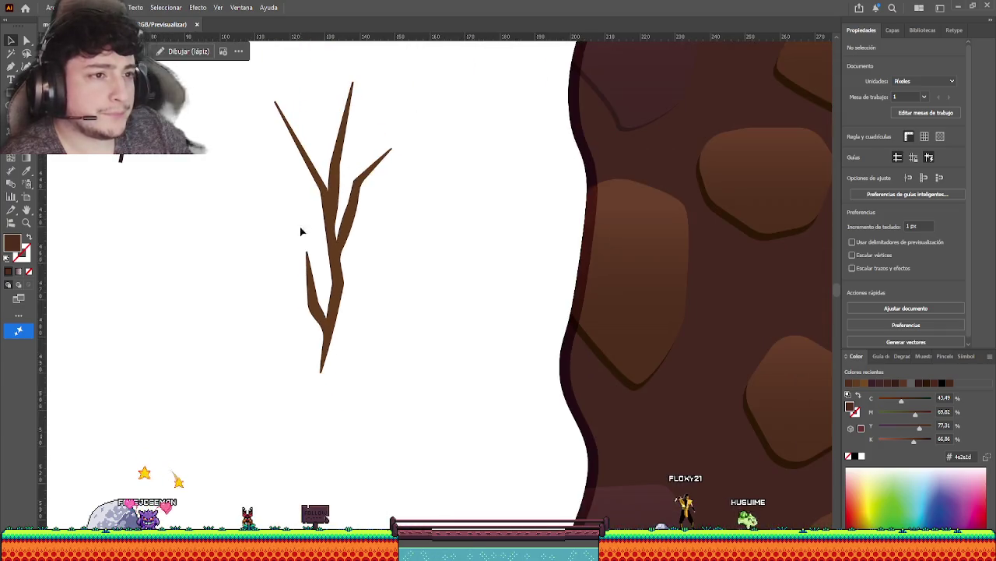
scroll(327, 245, up, 2)
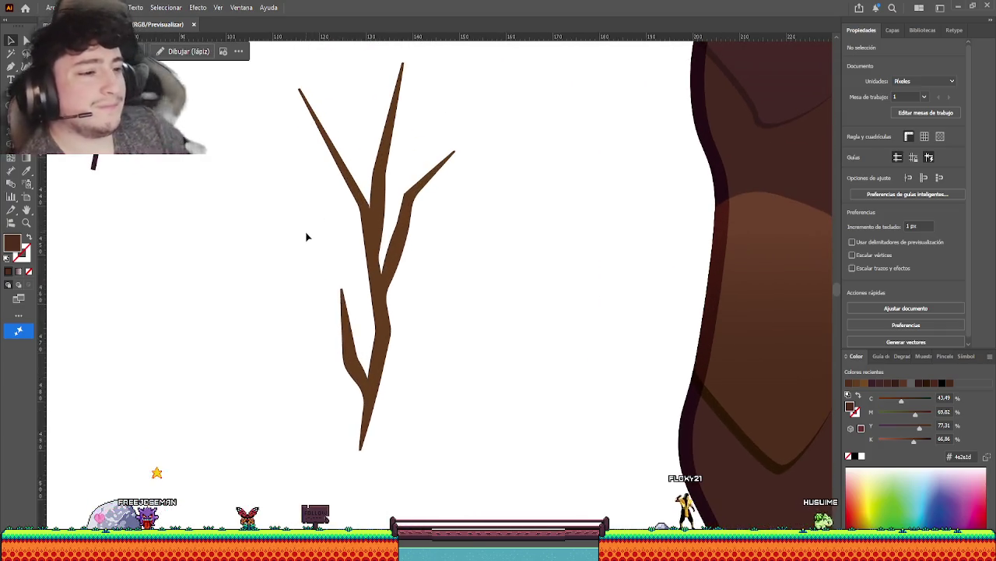
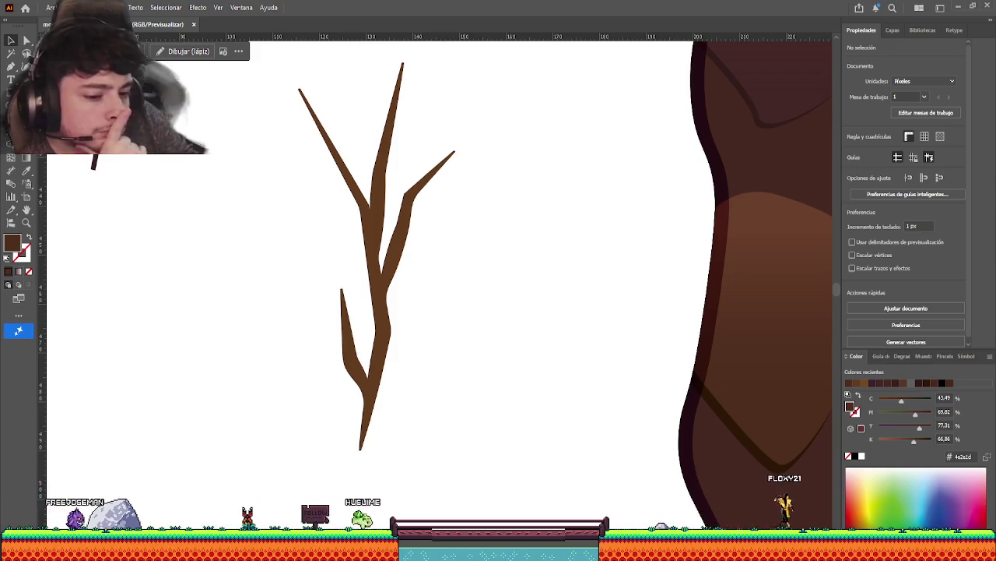
Scroll the canvas to view the placed bark texture image beside the brown branch.
scroll(345, 235, left, 3)
scroll(383, 285, up, 3)
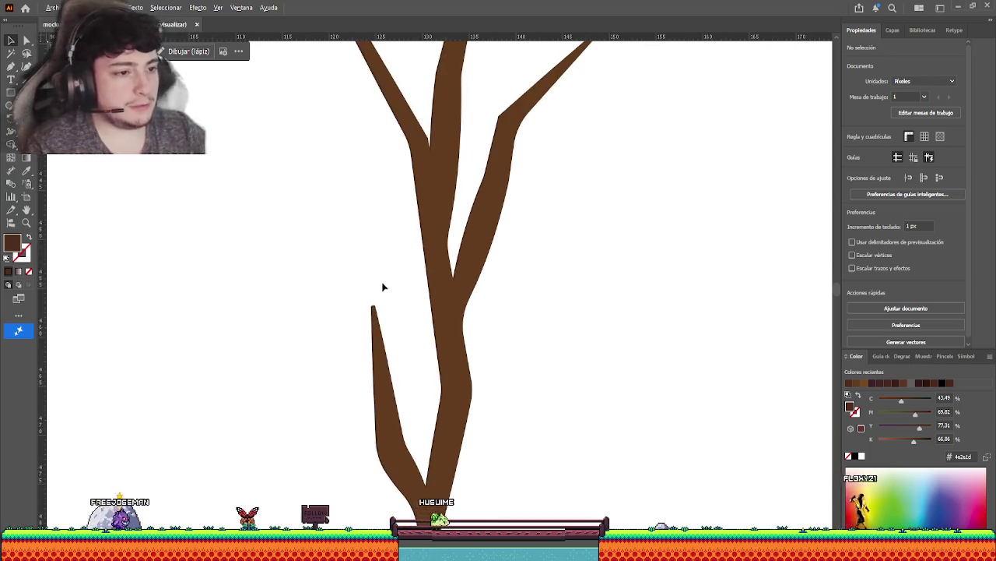
scroll(392, 249, down, 3)
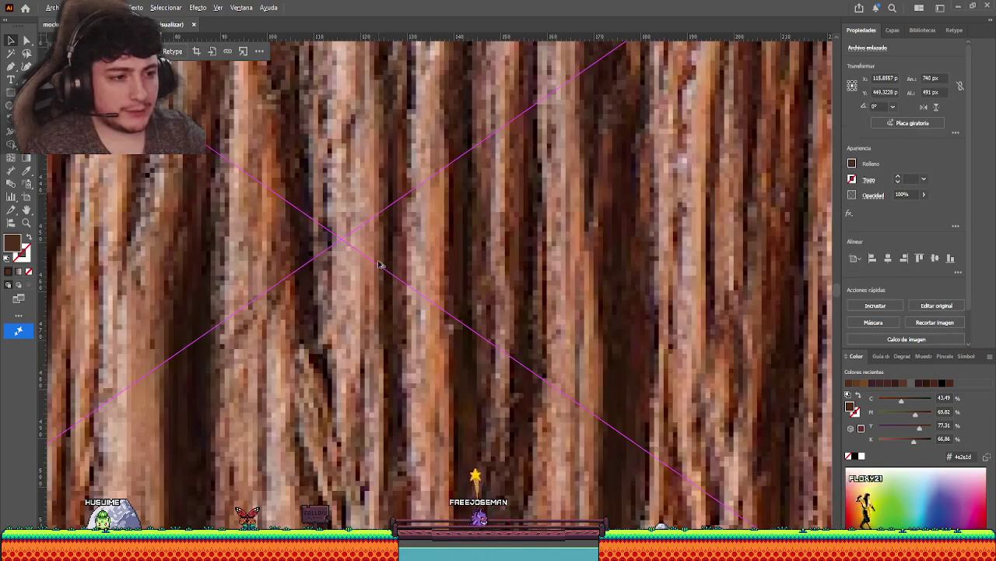
Try moving, narrowing and fading the bark photo, undoing the resize edits.
scroll(379, 264, down, 3)
scroll(350, 273, up, 1)
scroll(335, 276, down, 2)
scroll(317, 283, down, 2)
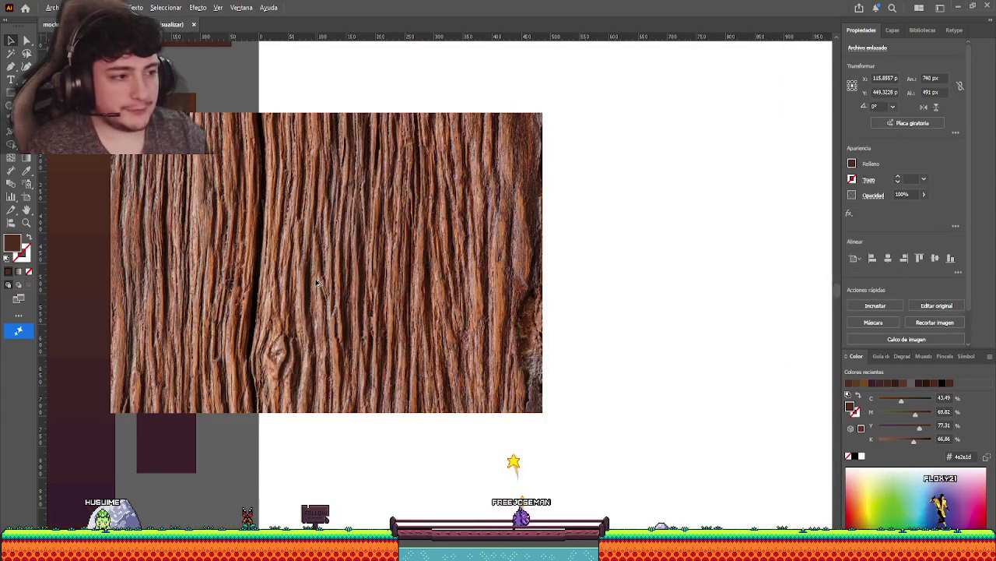
scroll(317, 283, down, 1)
scroll(327, 288, down, 5)
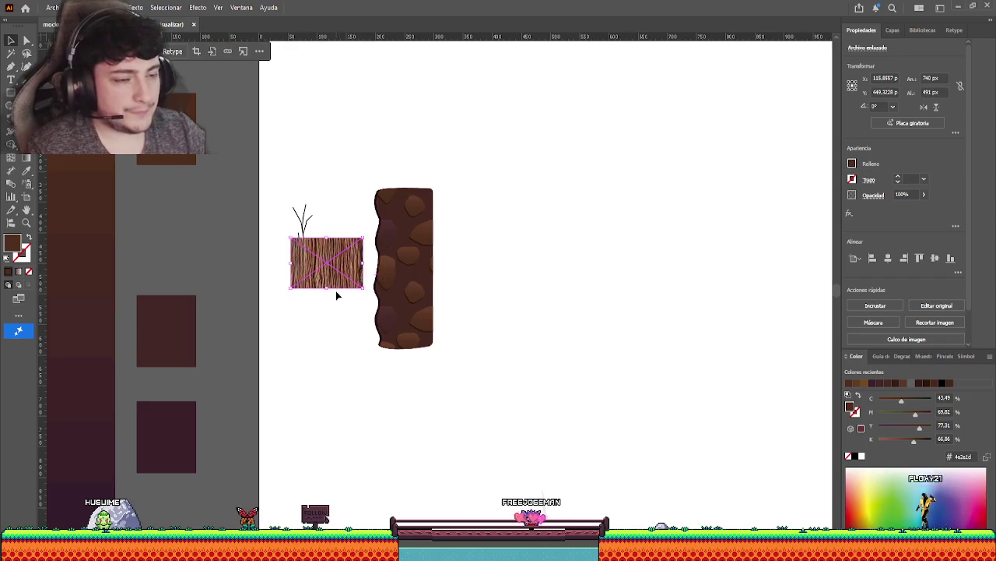
scroll(337, 295, up, 5)
drag(424, 308, 415, 245)
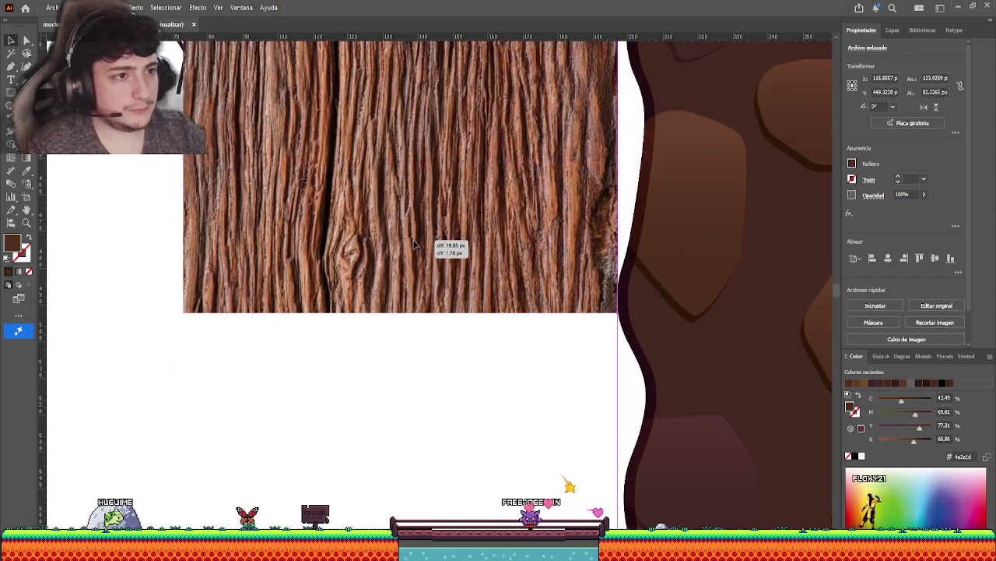
drag(619, 164, 547, 175)
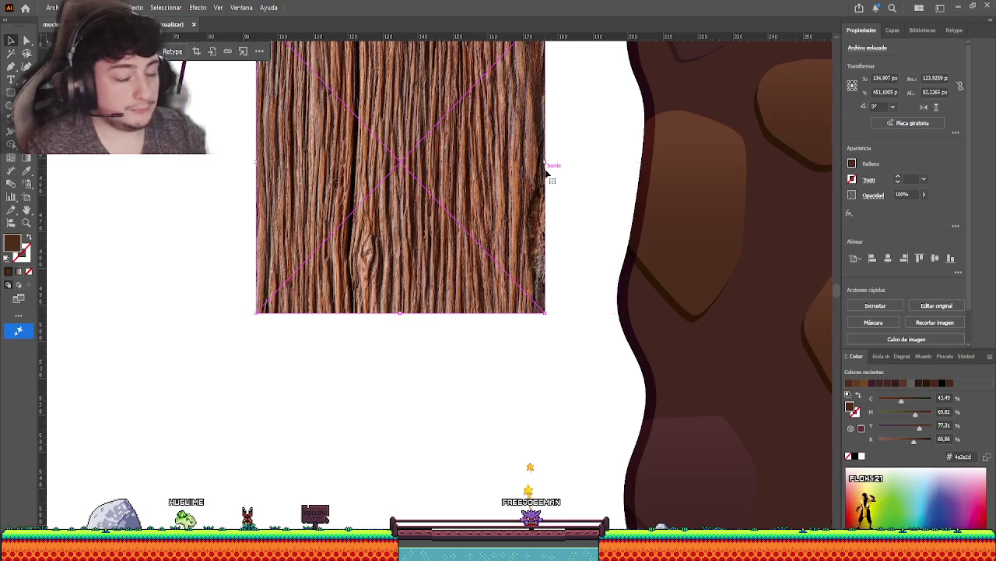
key(ctrl+z)
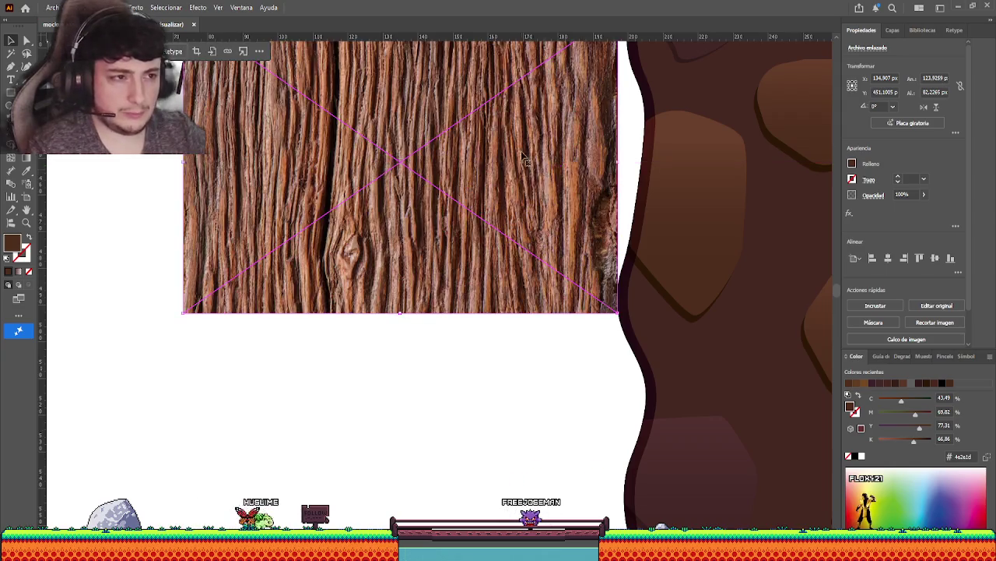
key(ctrl+z)
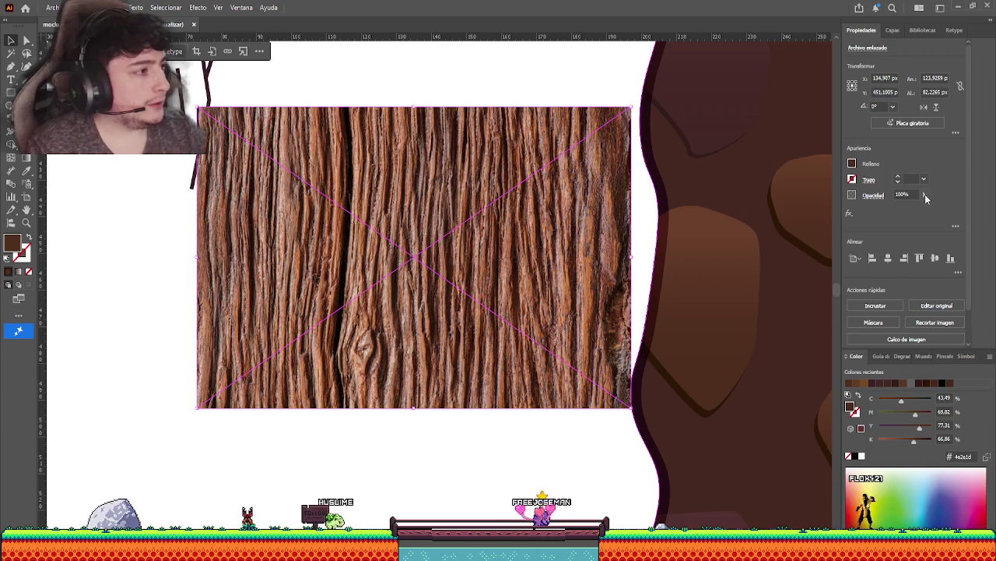
mouse_move(923, 197)
mouse_down()
mouse_move(900, 213)
mouse_move(900, 228)
mouse_move(980, 232)
mouse_up()
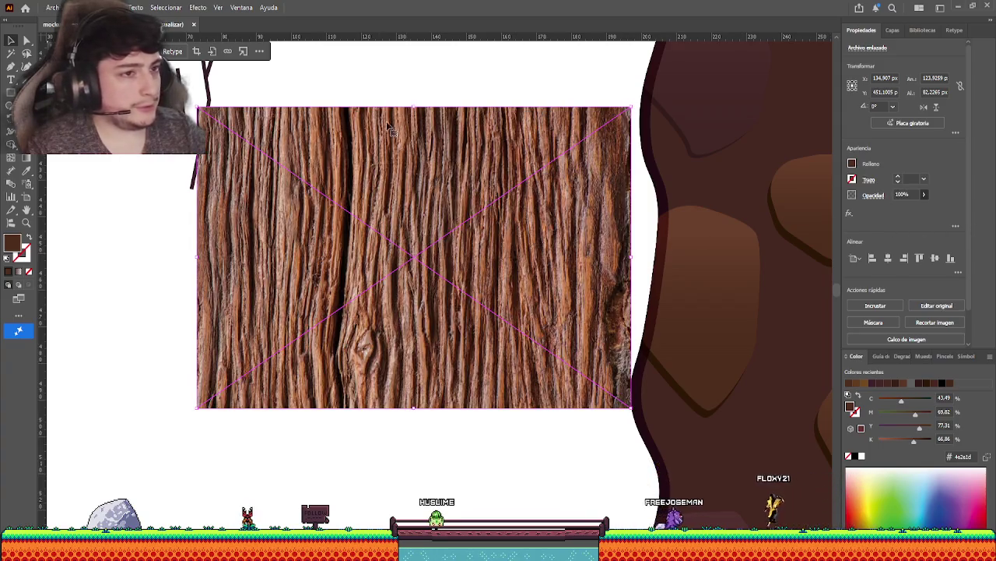
Scale the bark photo down to a small box and move it left of the branch.
click(156, 249)
click(207, 247)
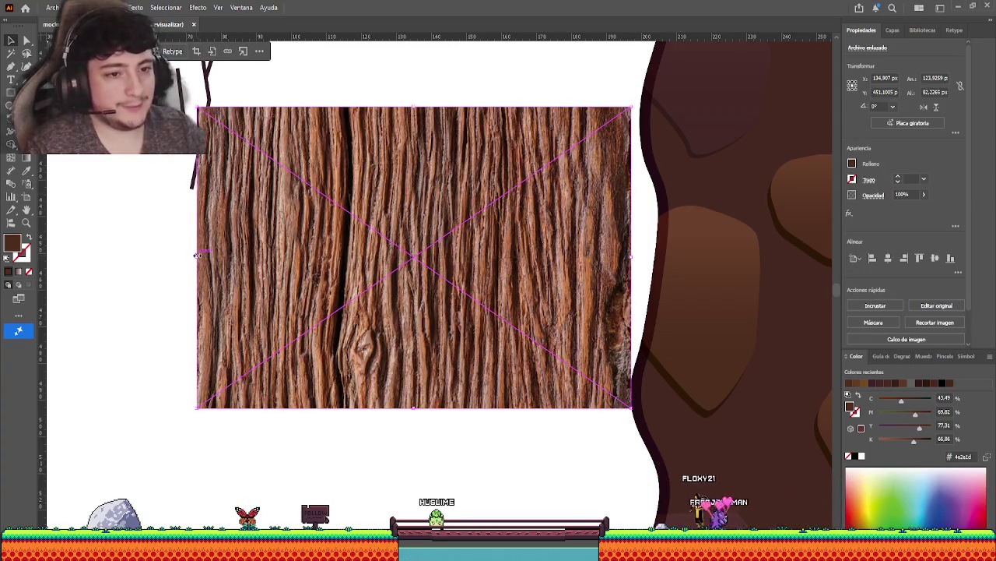
mouse_move(197, 255)
mouse_down()
mouse_move(405, 257)
mouse_move(367, 256)
mouse_up()
drag(439, 240, 265, 276)
Alt-drag a duplicate of the brown branch next to the bark photo.
click(329, 158)
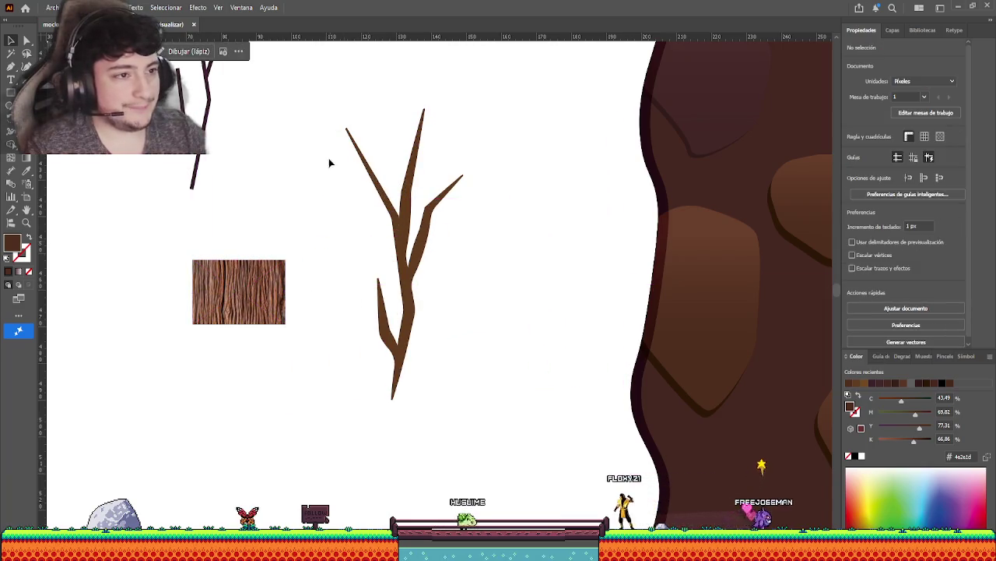
click(404, 225)
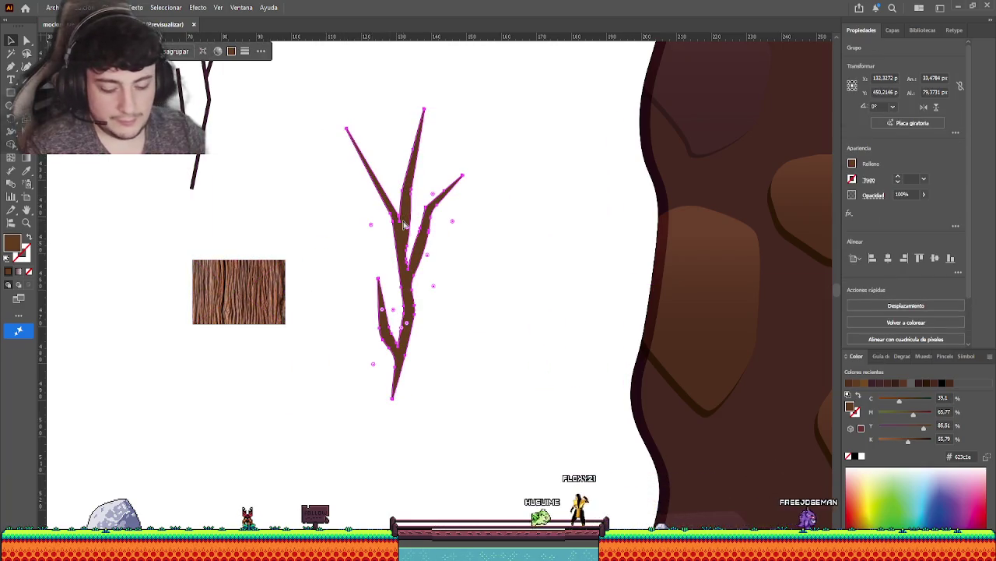
drag(372, 251, 130, 378)
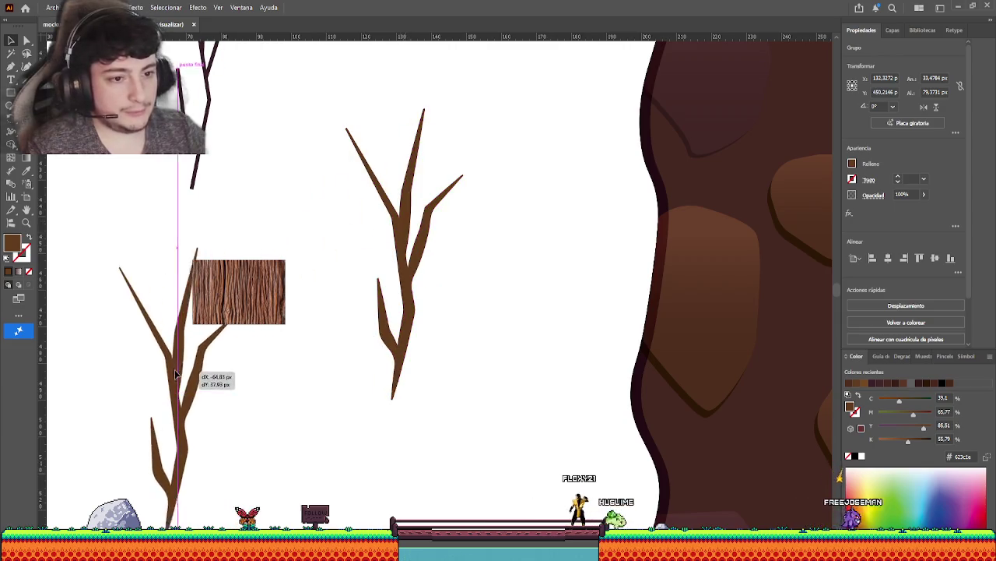
mouse_move(257, 314)
mouse_down()
mouse_move(361, 197)
mouse_move(392, 278)
mouse_move(662, 250)
mouse_up()
Send the bark photo behind the branch copy and clip it into the branch with Ctrl+7.
drag(556, 267, 479, 273)
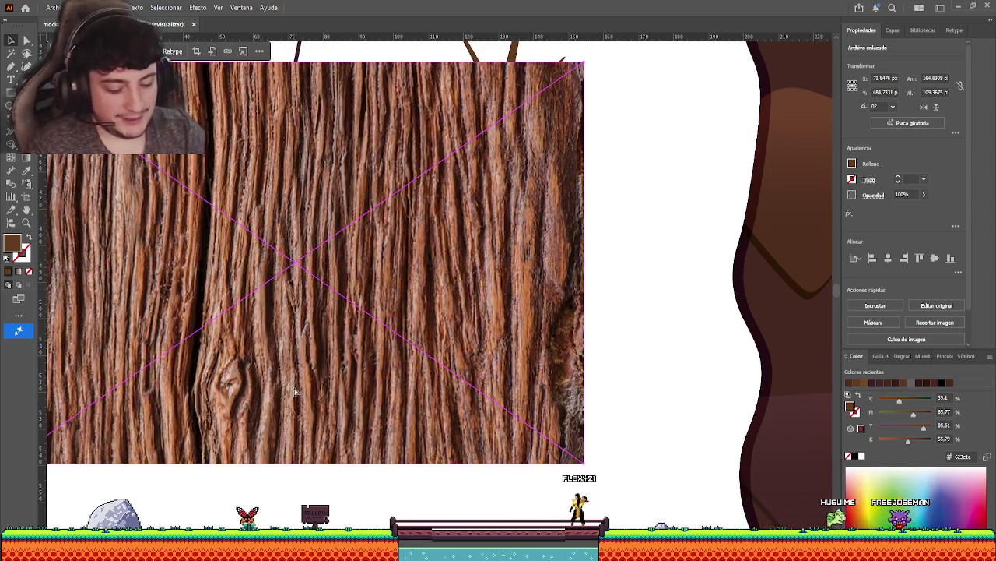
key(ctrl+shift+bracketleft)
click(674, 312)
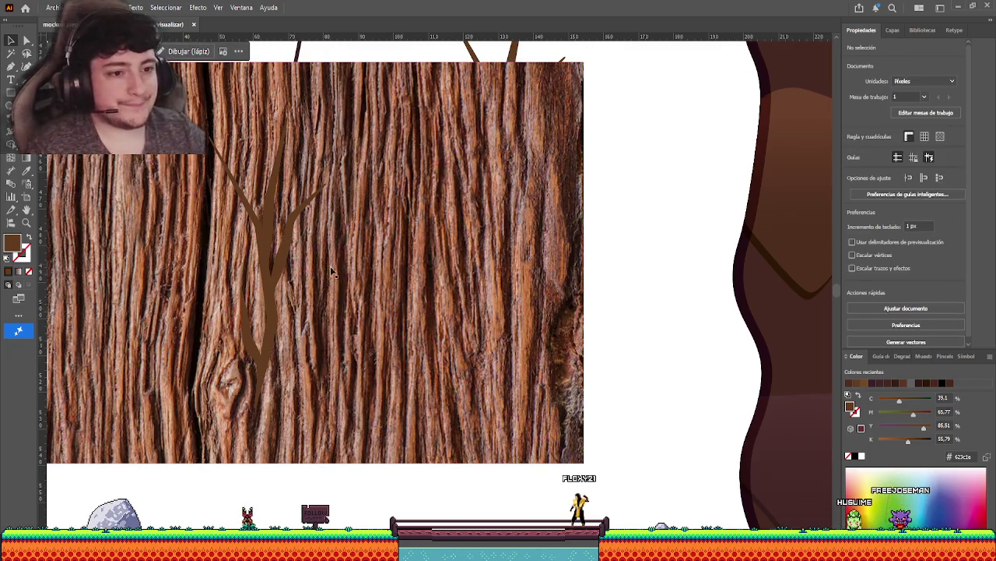
click(284, 249)
shift+click(380, 243)
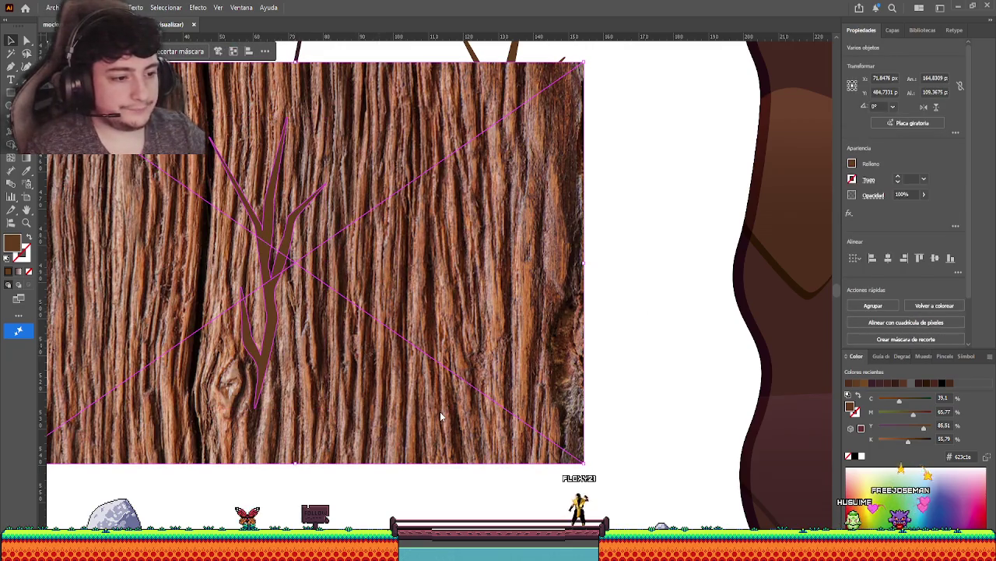
key(ctrl+7)
click(684, 339)
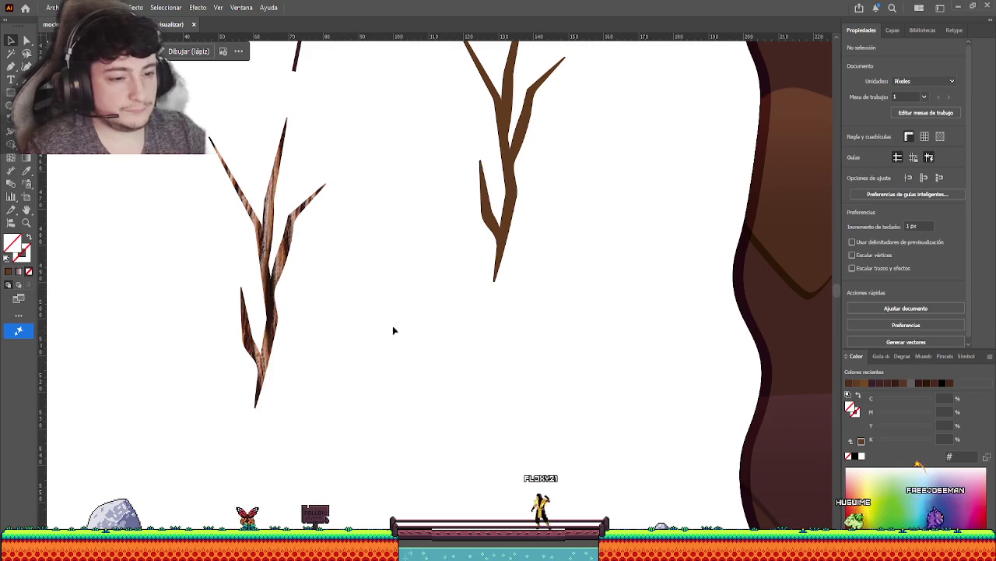
Adjust the textured branch's clipping, narrowing its frame and nudging it sideways.
double_click(276, 281)
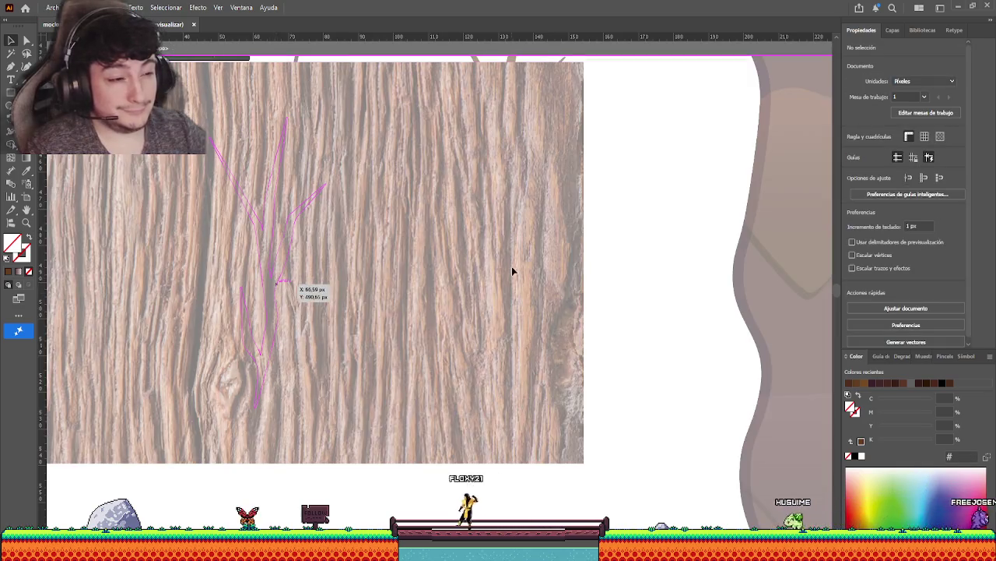
scroll(418, 282, left, 2)
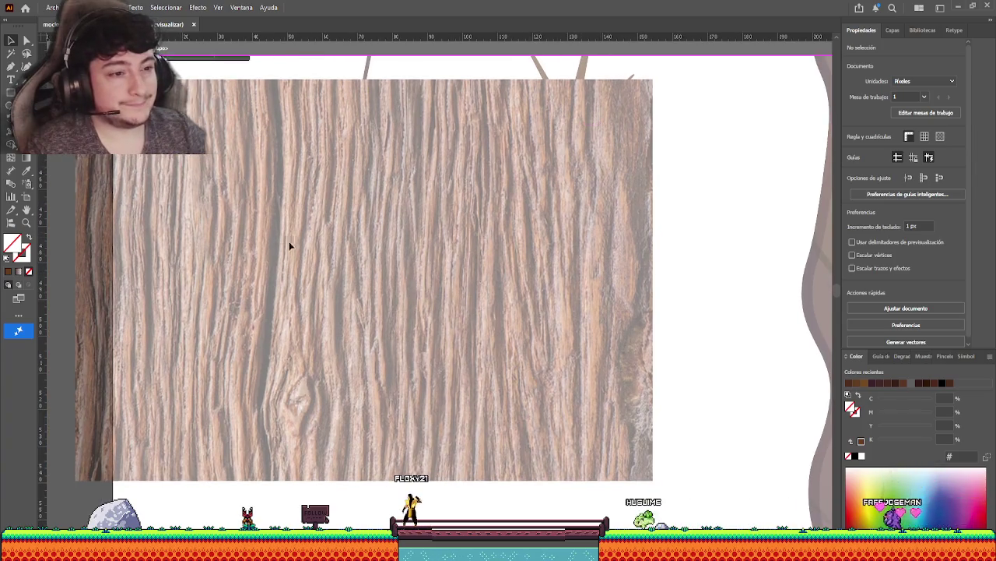
click(409, 331)
click(701, 293)
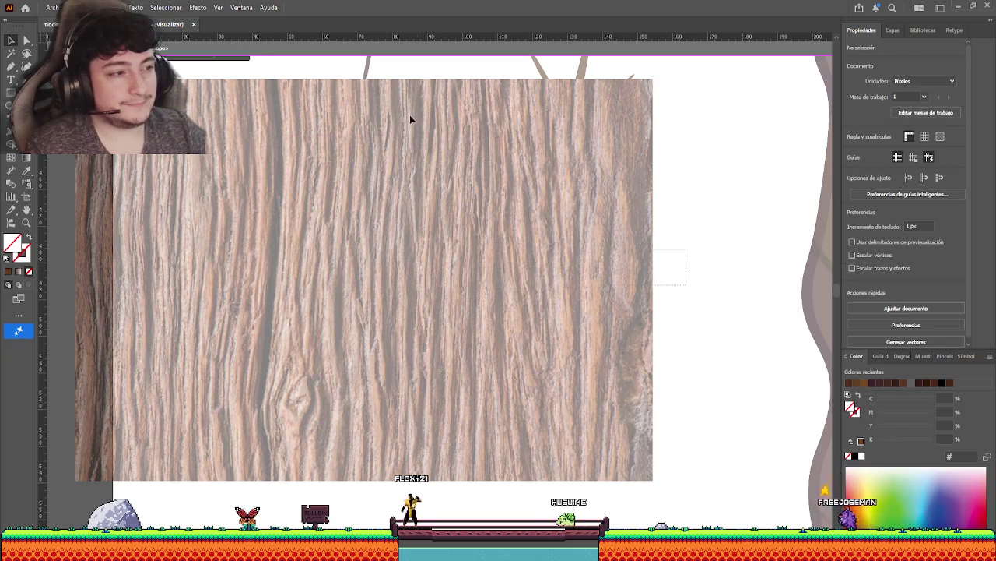
key(ctrl+7)
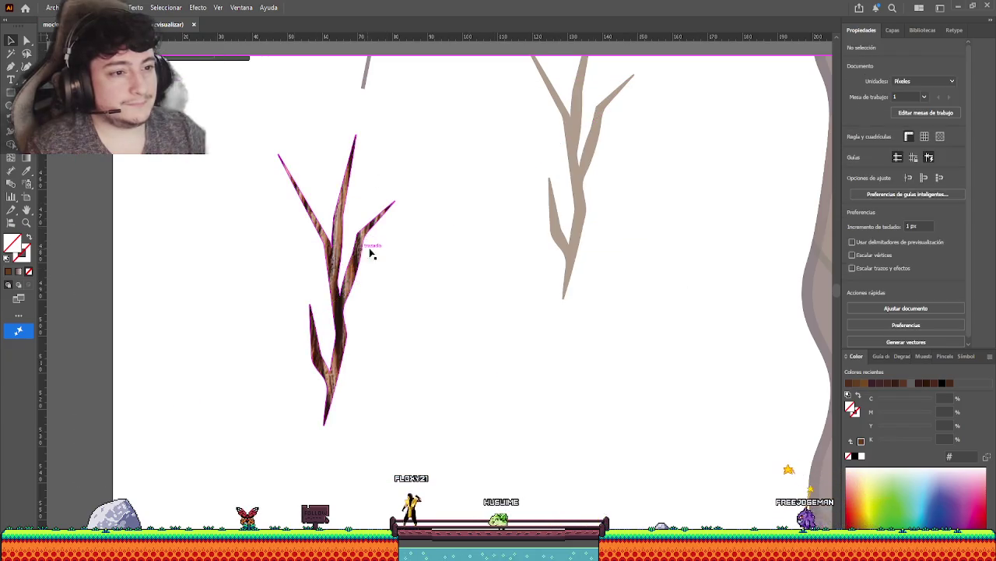
drag(655, 284, 574, 283)
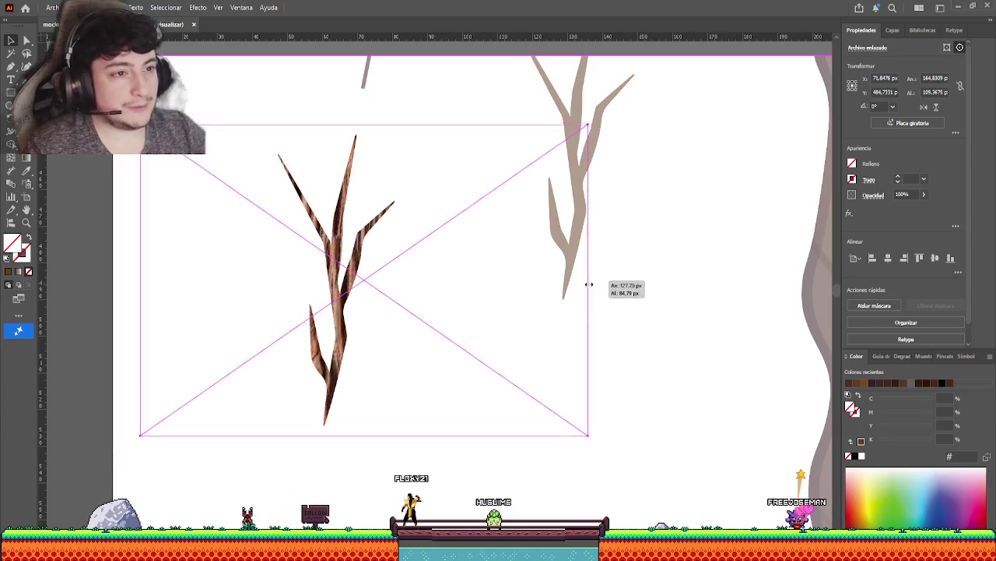
drag(345, 366, 361, 367)
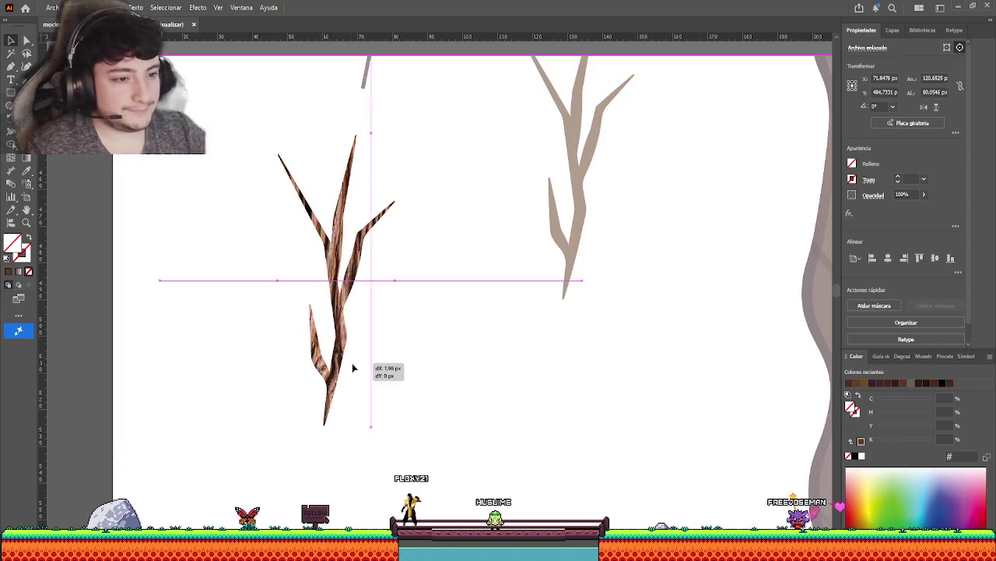
click(398, 457)
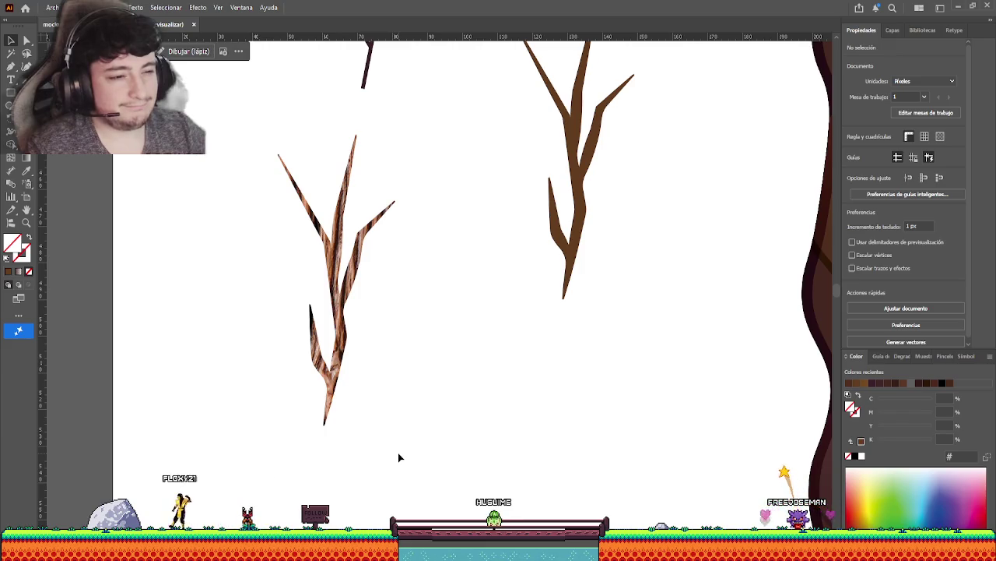
Delete the textured reference branch and pan to show more of the brown trunk.
drag(378, 413, 265, 166)
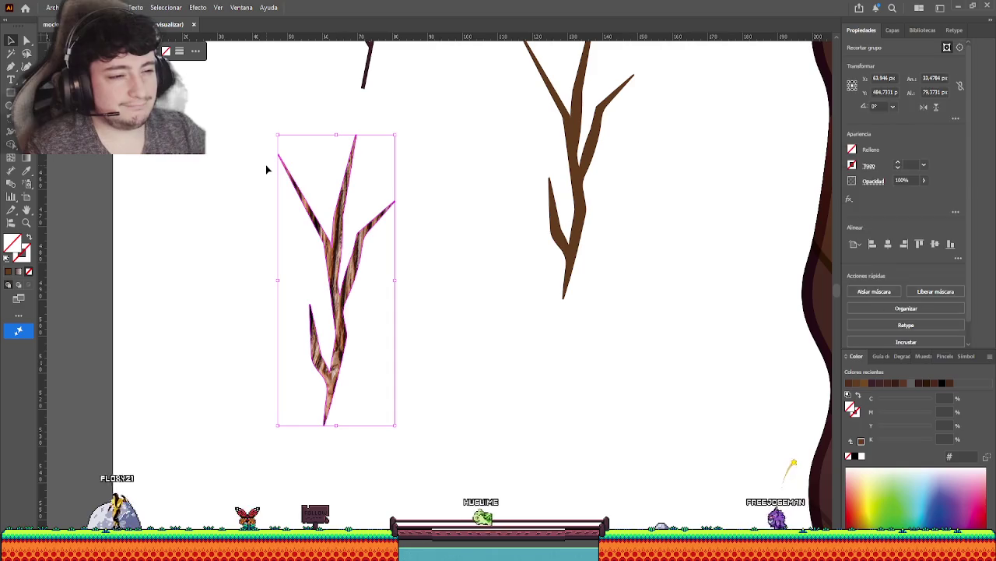
key(Delete)
drag(487, 225, 392, 382)
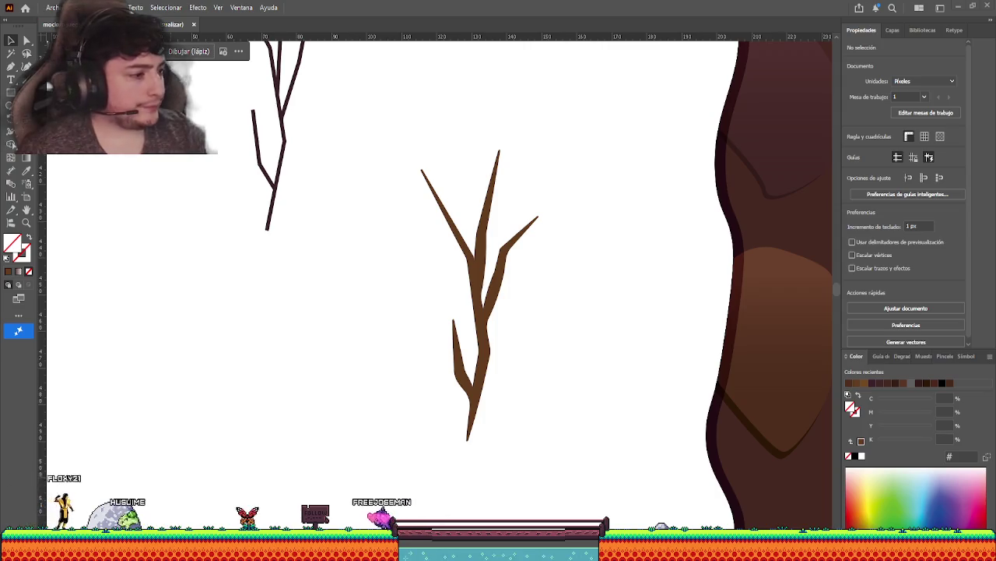
Draw a freehand highlight line along the trunk and try sampling a fill onto it.
scroll(536, 328, up, 3)
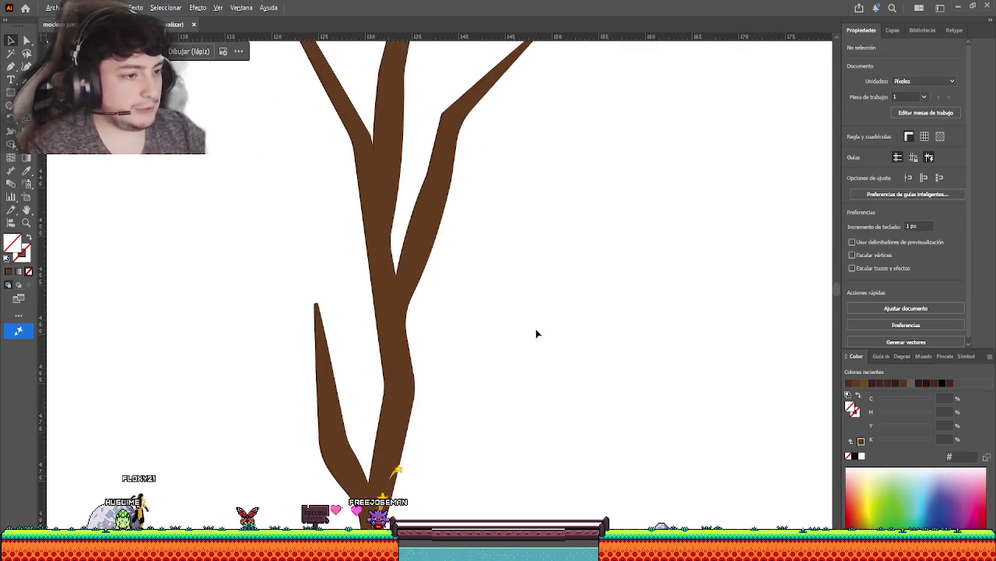
drag(553, 287, 573, 289)
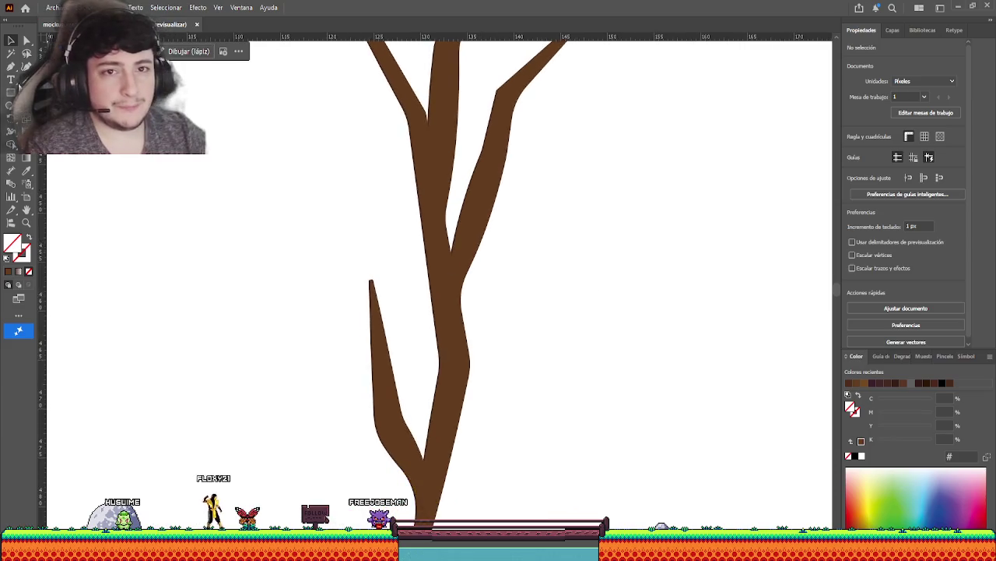
click(10, 69)
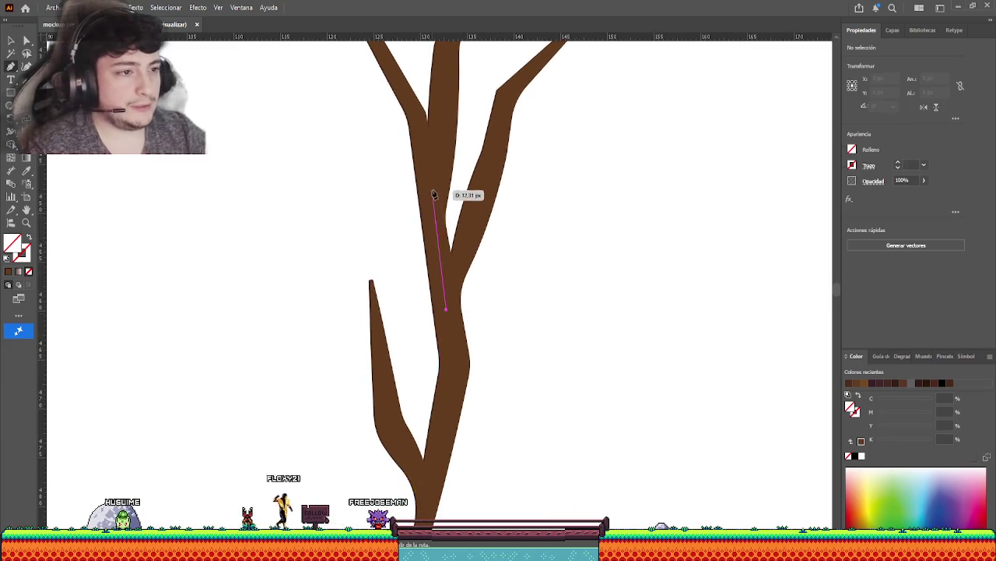
mouse_move(434, 195)
mouse_down()
mouse_move(450, 110)
mouse_move(449, 370)
mouse_up()
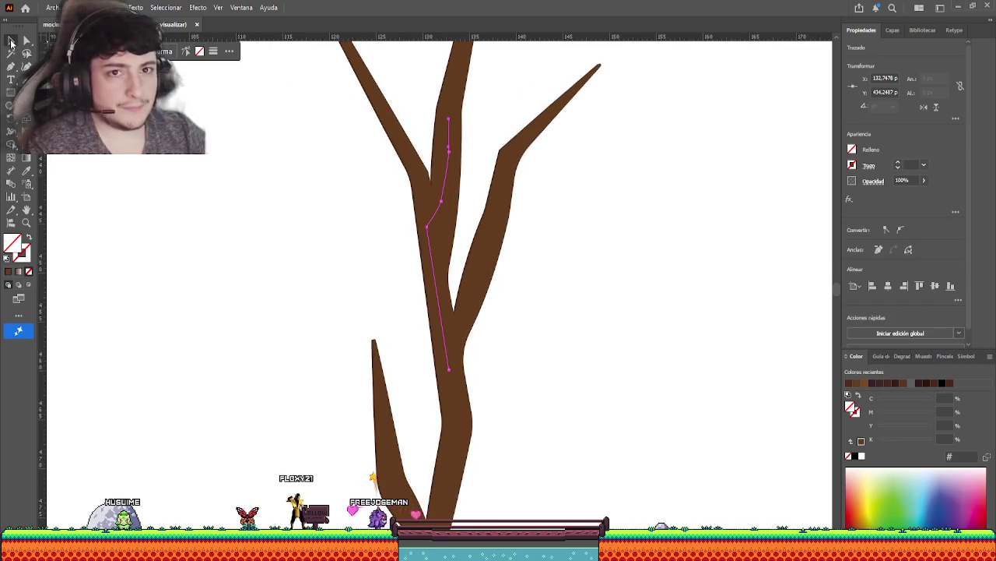
click(10, 41)
click(26, 171)
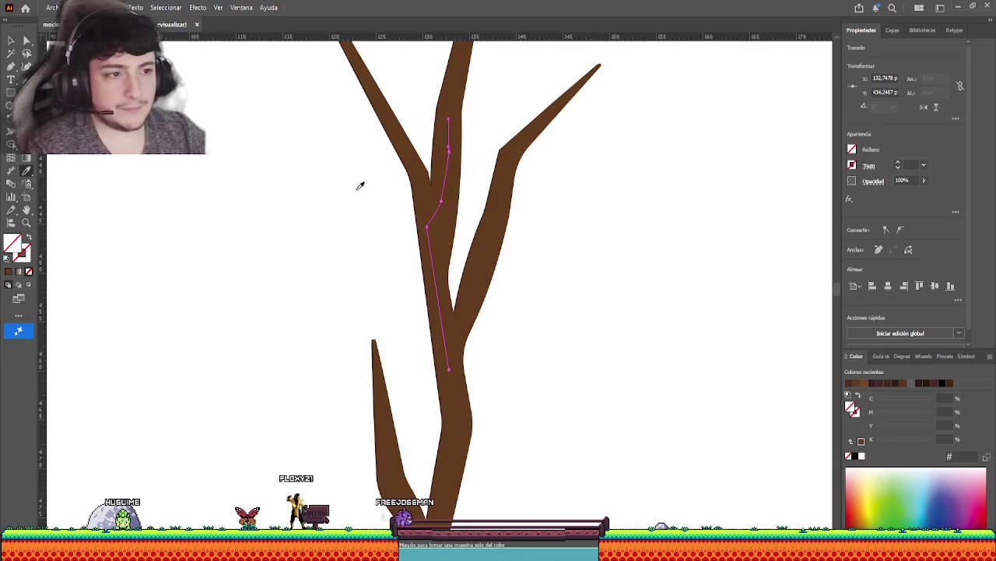
click(413, 187)
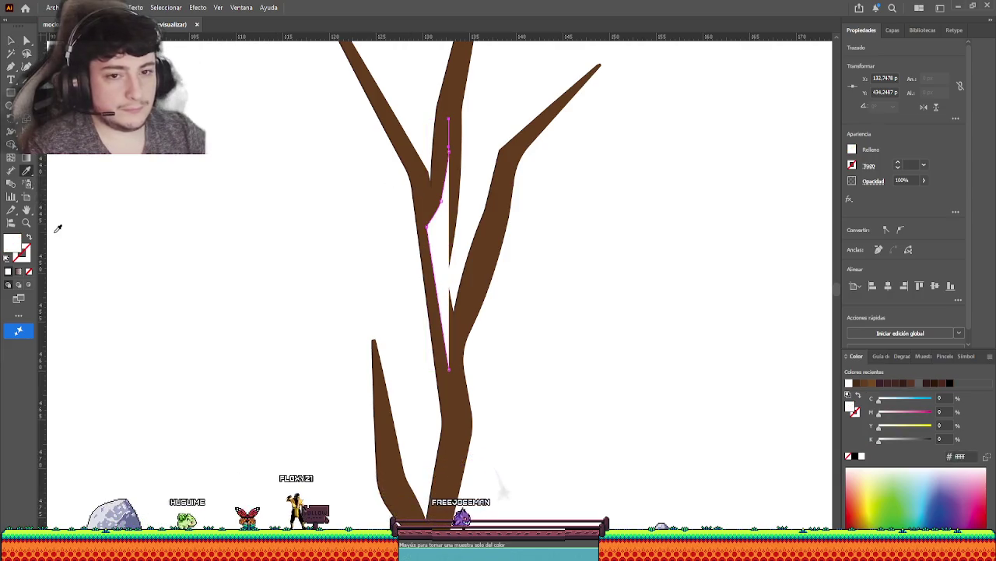
key(ctrl+z)
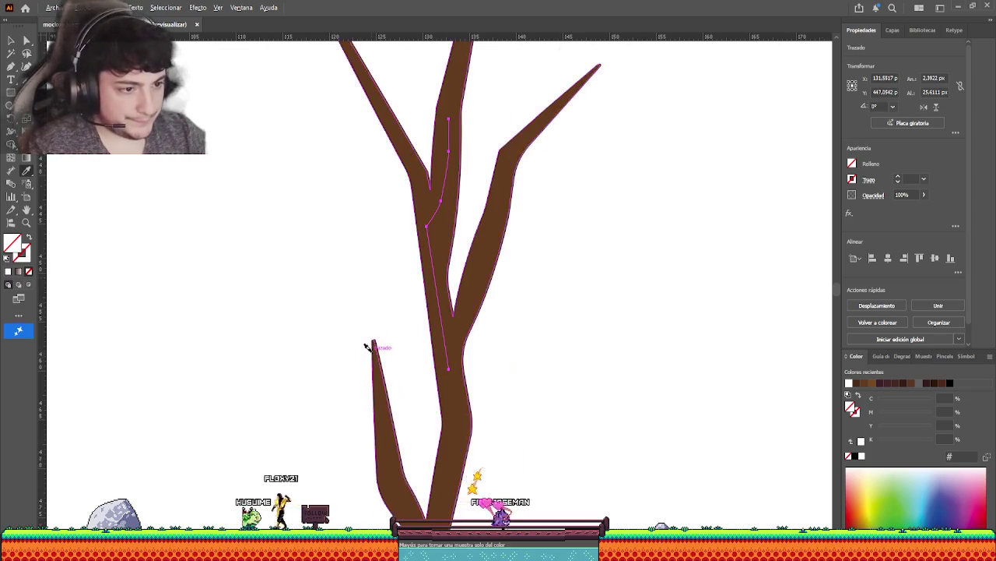
Give the highlight line the branch's brown as its stroke at 0.5 pt weight.
scroll(371, 344, up, 5)
click(379, 323)
scroll(498, 296, down, 2)
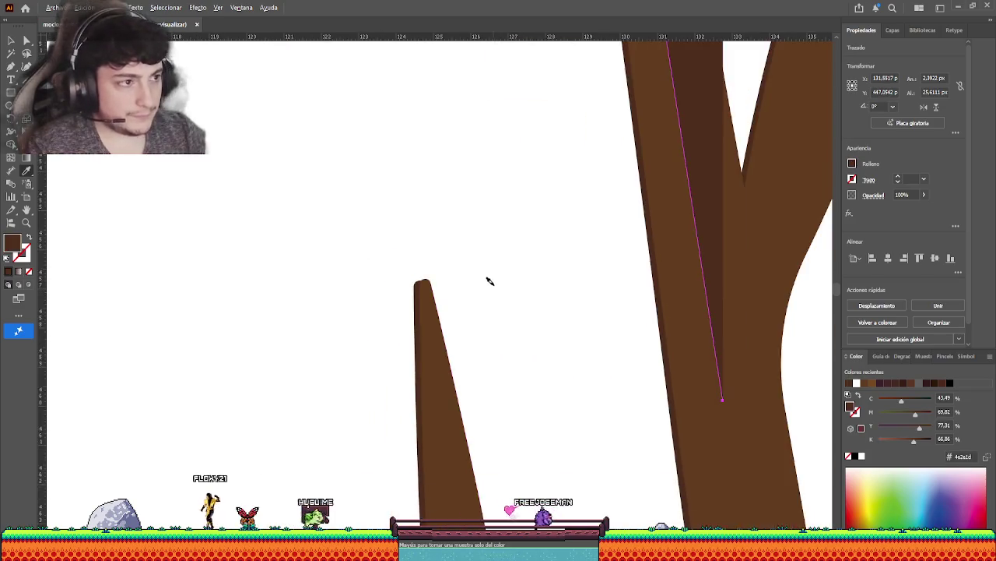
scroll(489, 278, down, 2)
drag(513, 248, 455, 331)
click(28, 237)
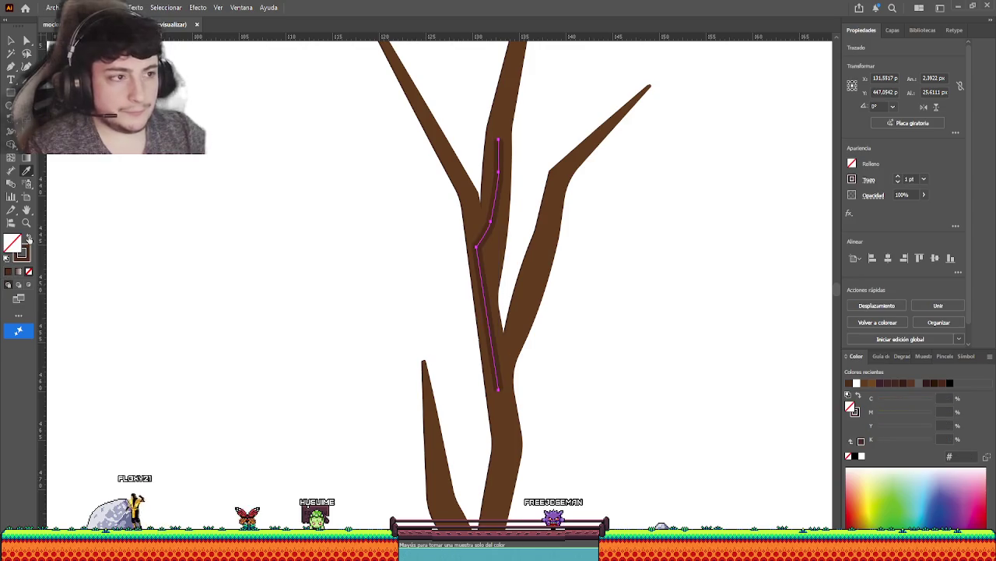
key(v)
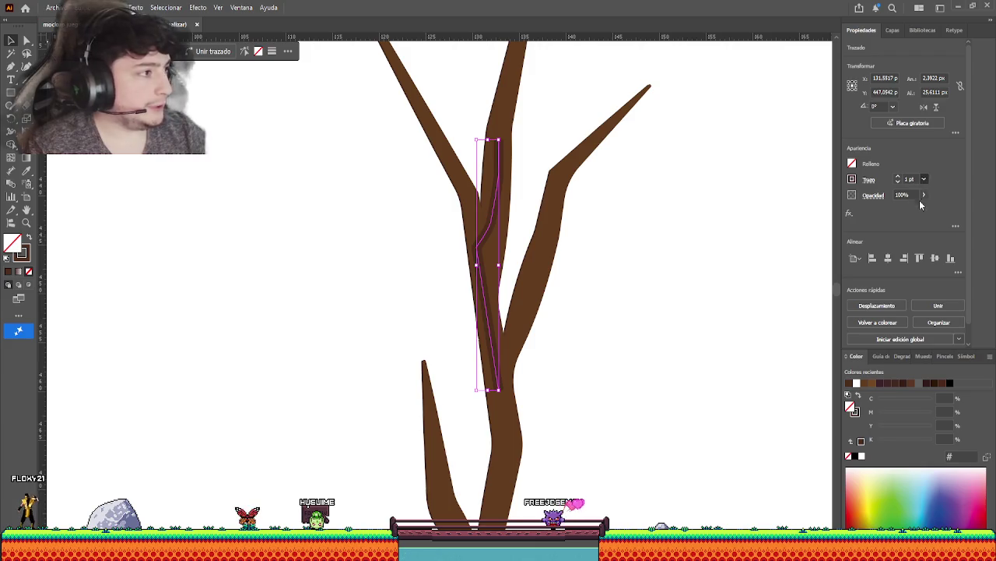
click(924, 179)
click(915, 208)
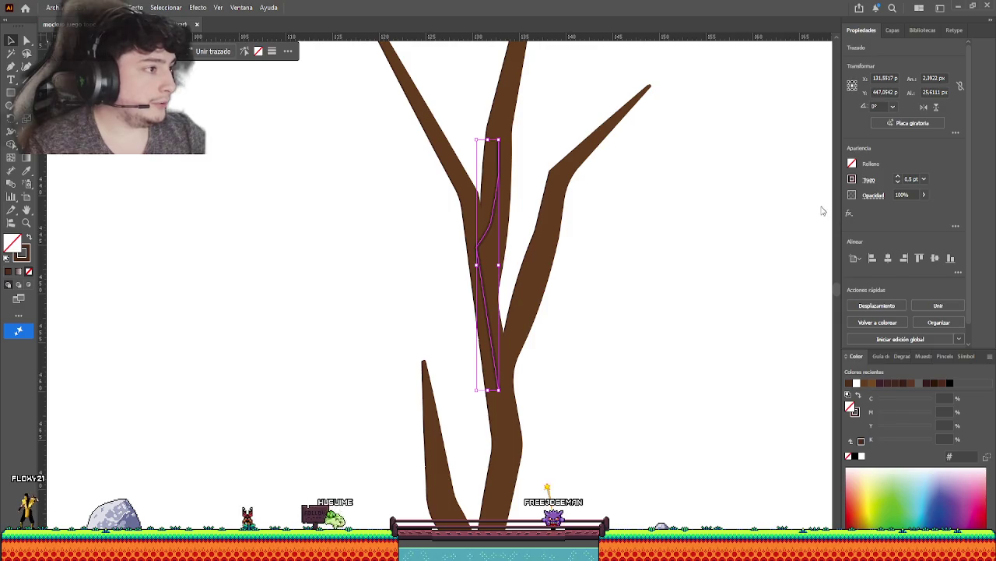
Preview the highlight line, then outline its stroke into a filled shape.
click(473, 230)
click(485, 234)
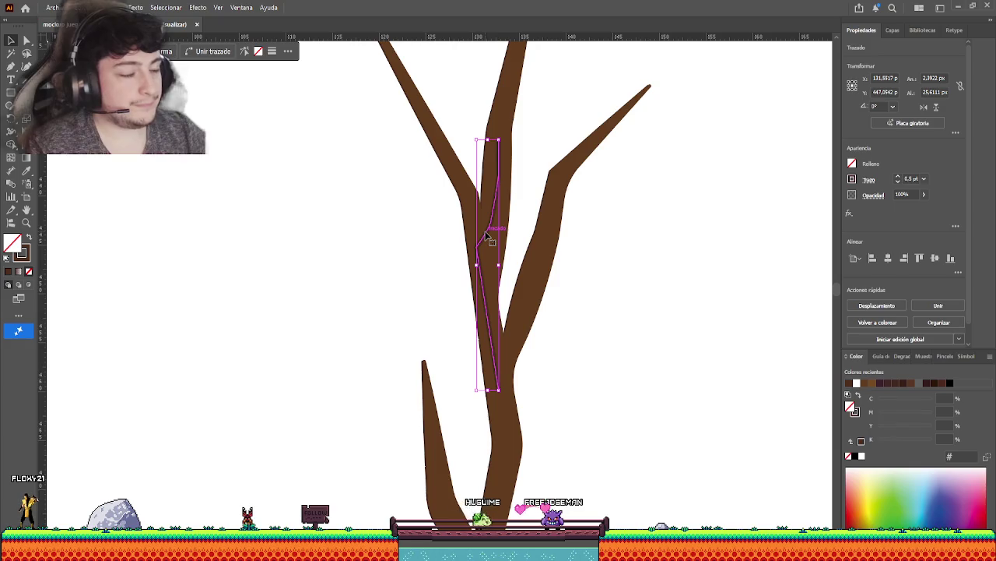
click(389, 251)
click(489, 242)
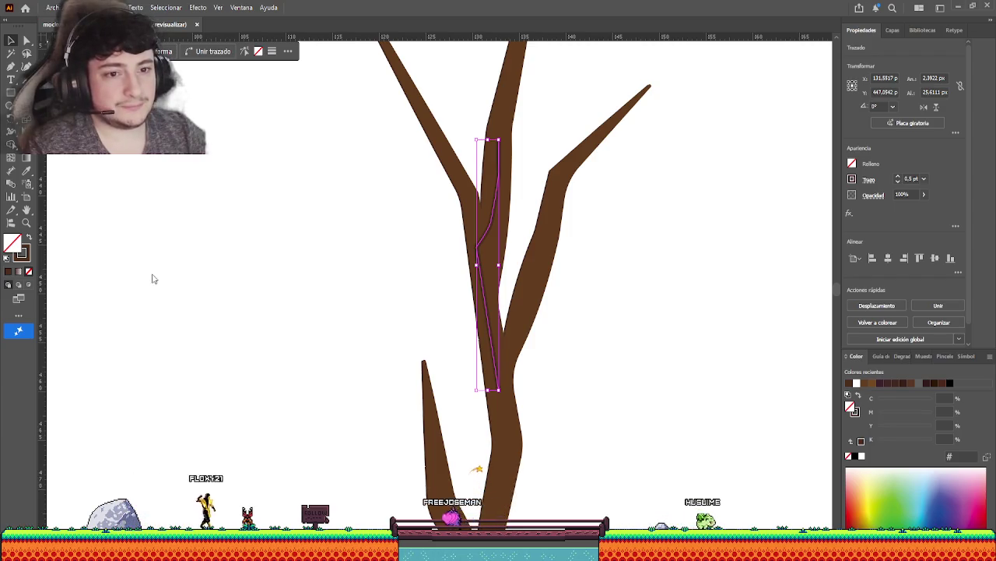
click(412, 260)
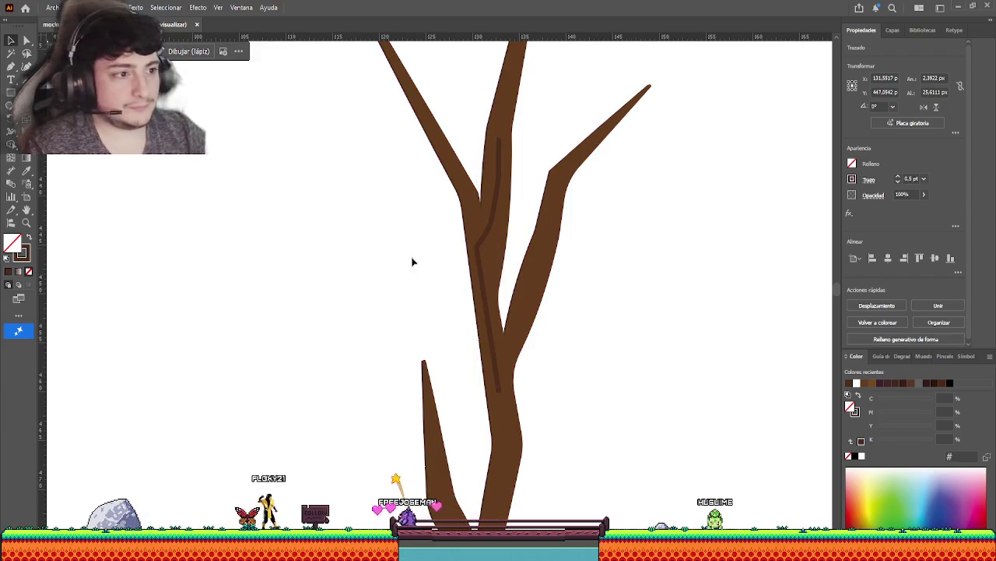
click(480, 245)
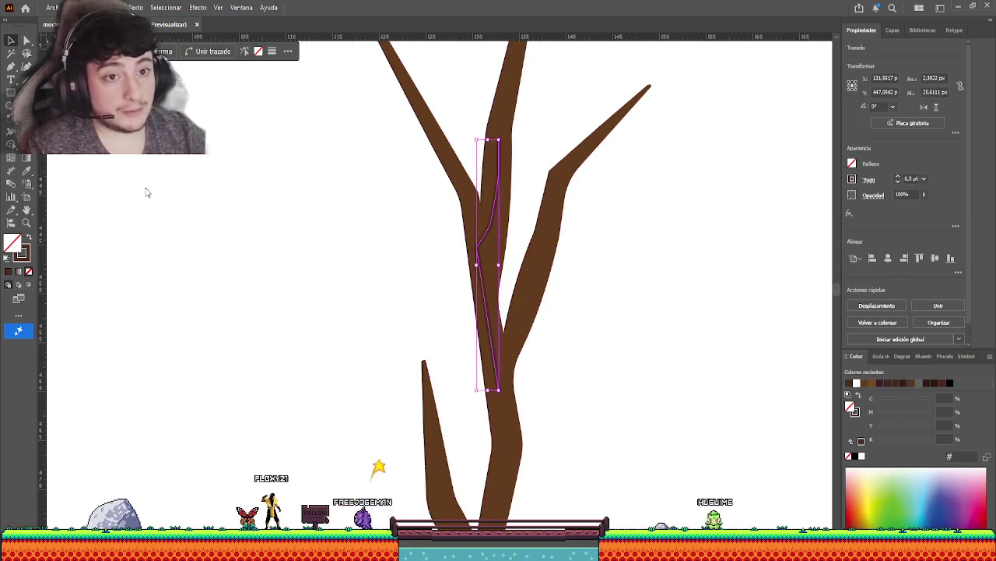
key(ctrl+shift+o)
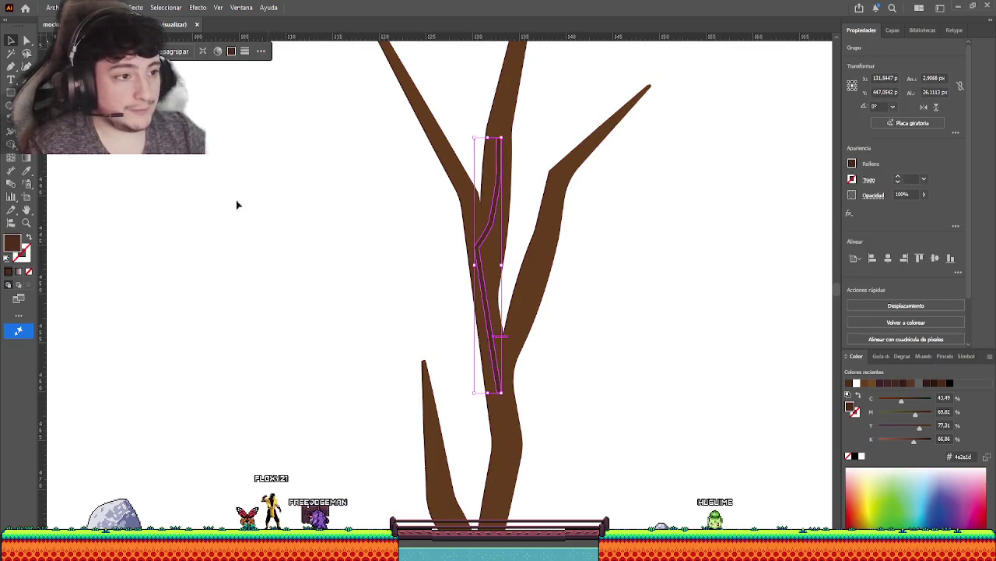
click(25, 40)
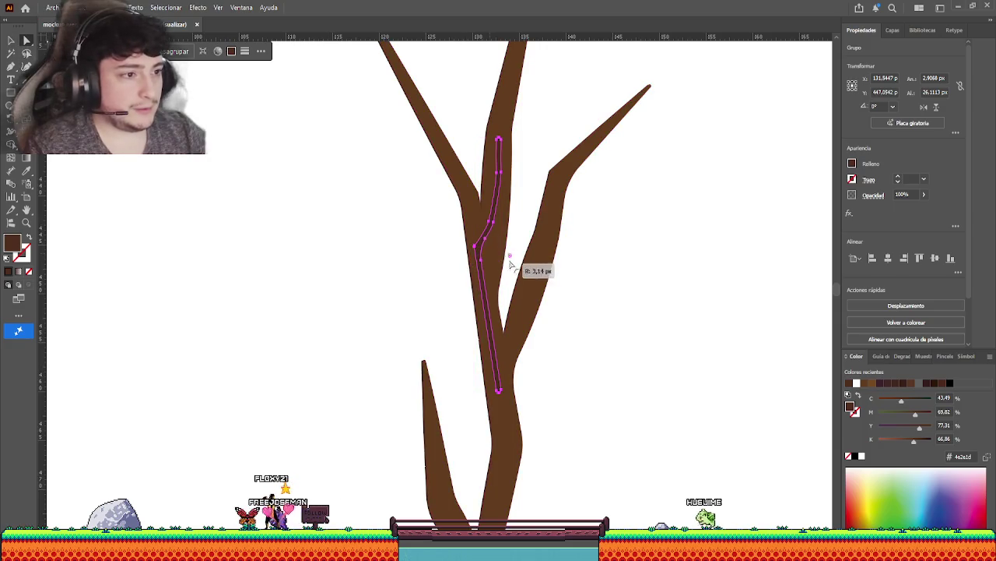
click(11, 40)
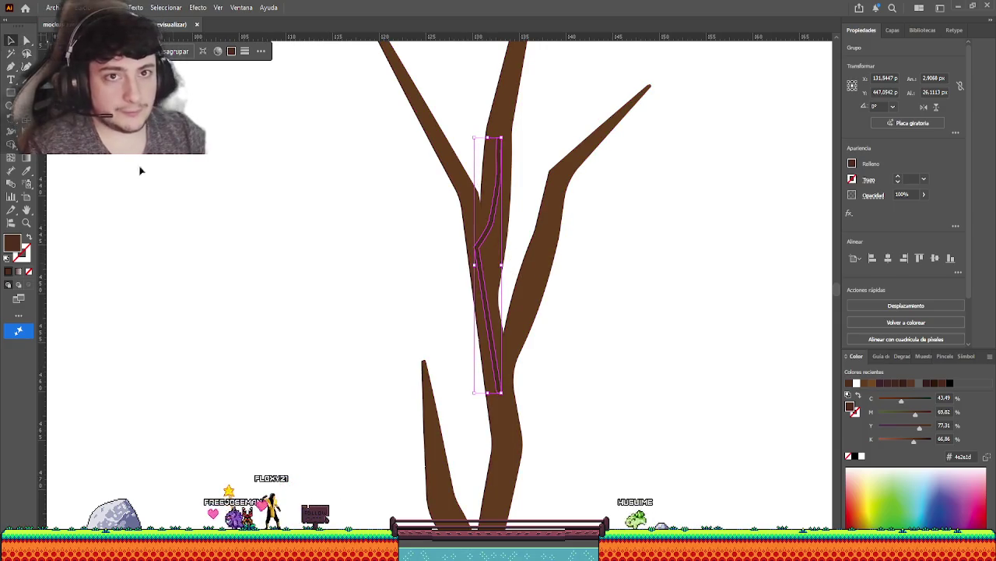
Sharpen the highlight line's bend by lowering its corner radius to about 3.49 px.
click(194, 186)
click(478, 238)
key(a)
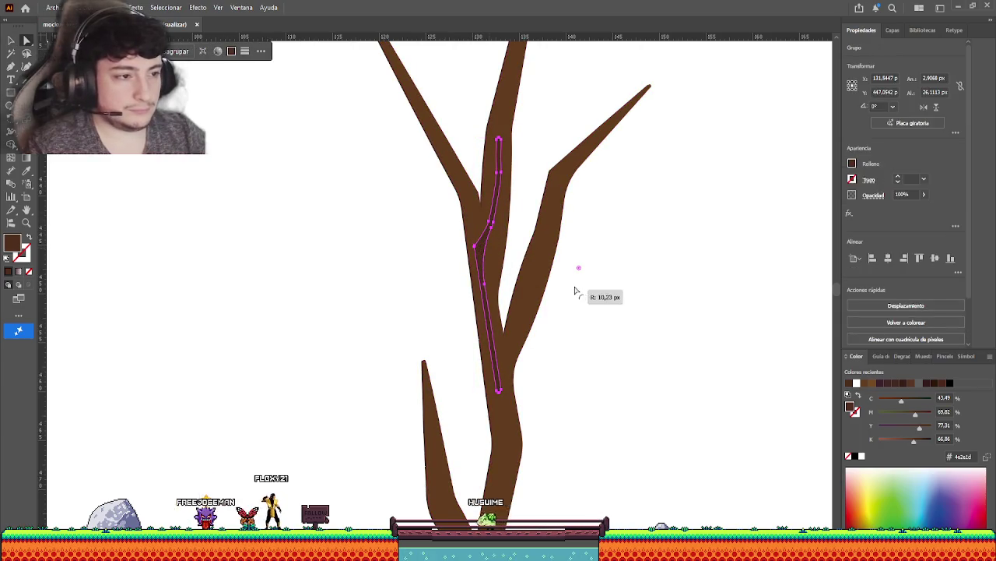
drag(575, 291, 510, 282)
scroll(487, 257, up, 2)
scroll(483, 261, up, 2)
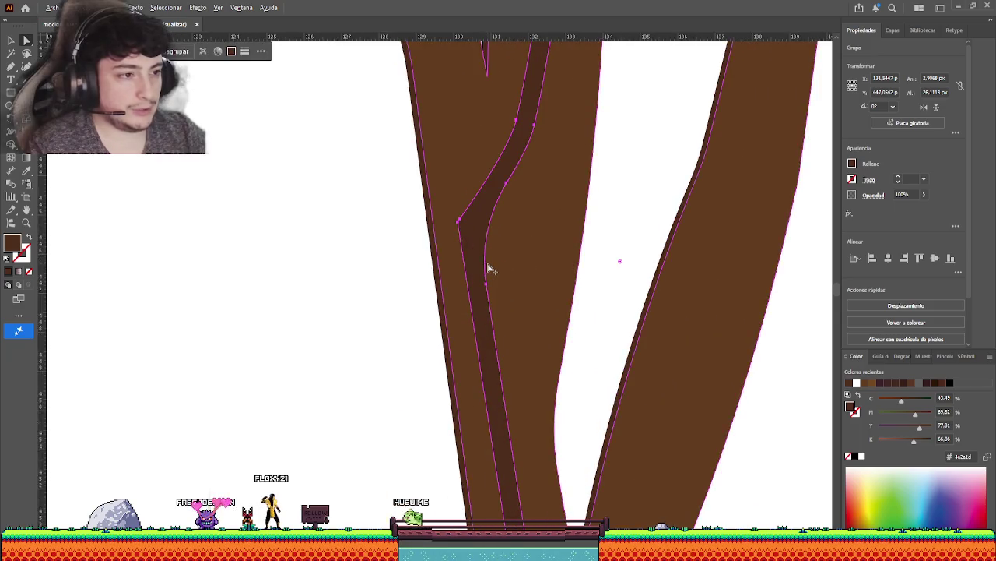
key(ctrl+z)
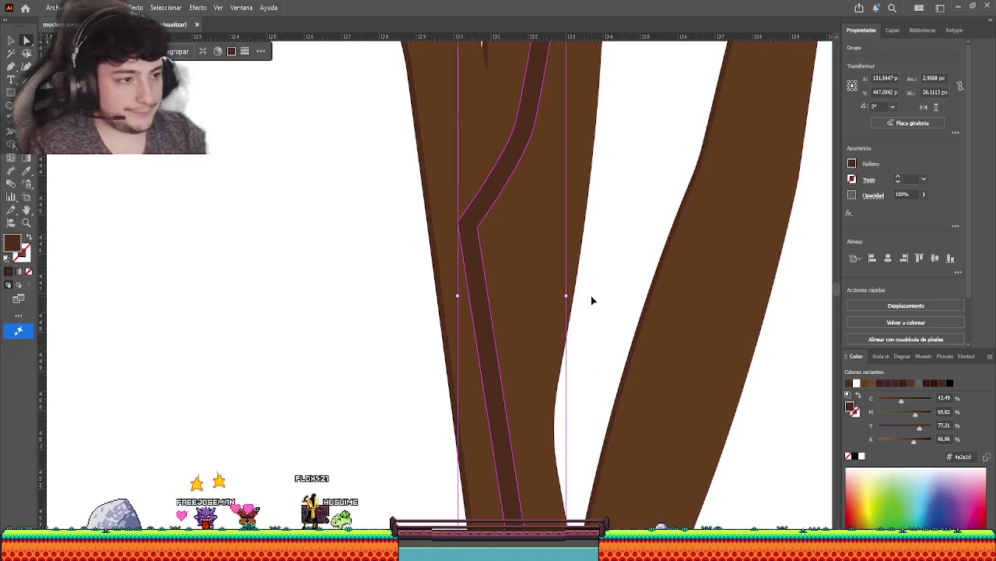
Select and deselect the trunk highlight line to check the sharper bend.
click(11, 41)
scroll(345, 313, down, 2)
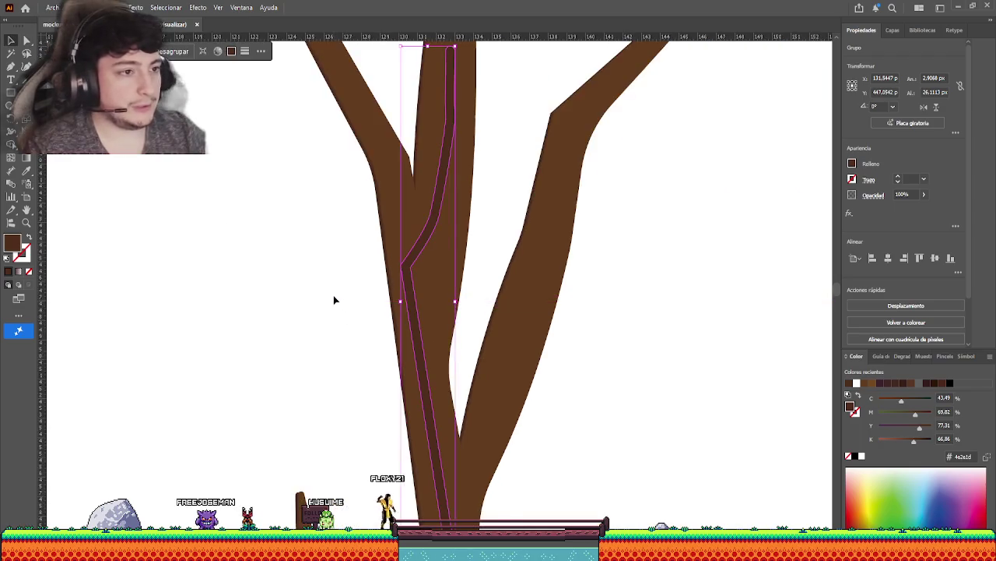
scroll(333, 295, down, 3)
click(314, 291)
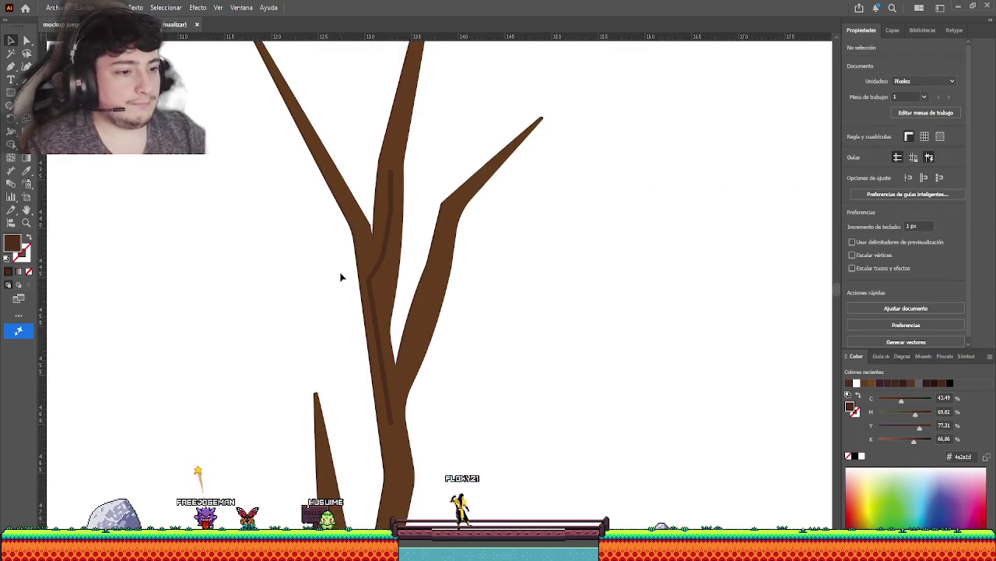
scroll(350, 265, down, 2)
click(383, 262)
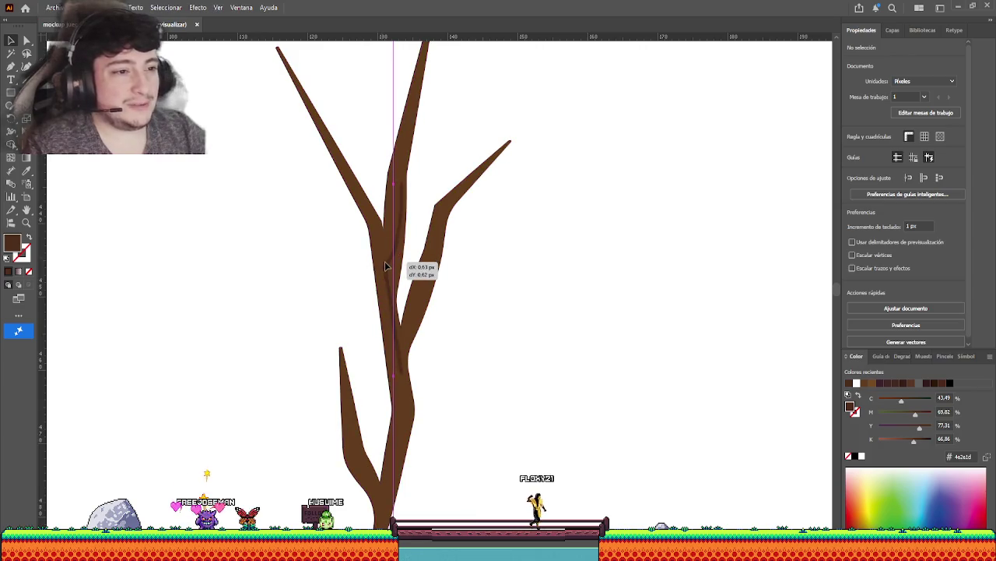
click(511, 305)
scroll(520, 311, down, 2)
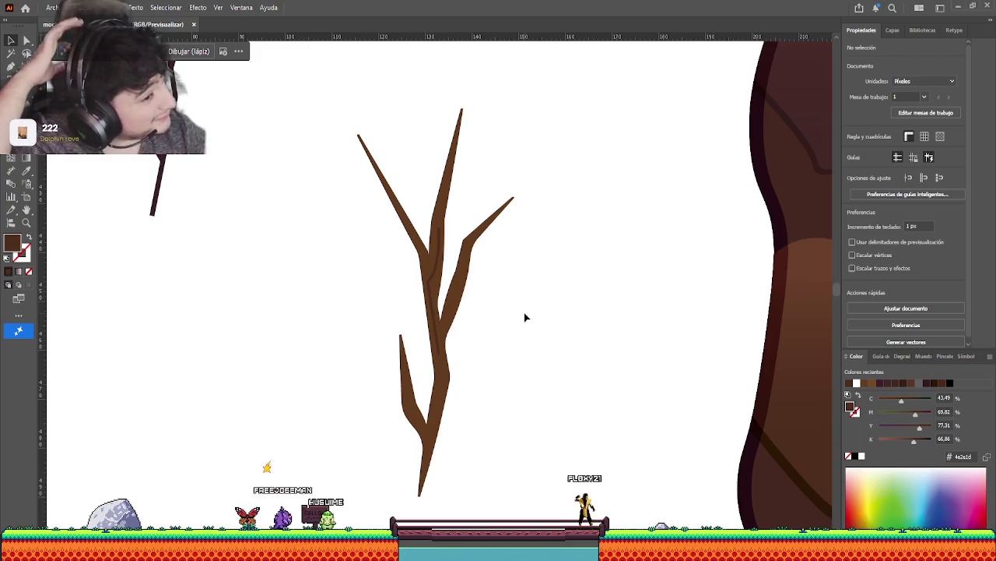
click(430, 283)
click(562, 318)
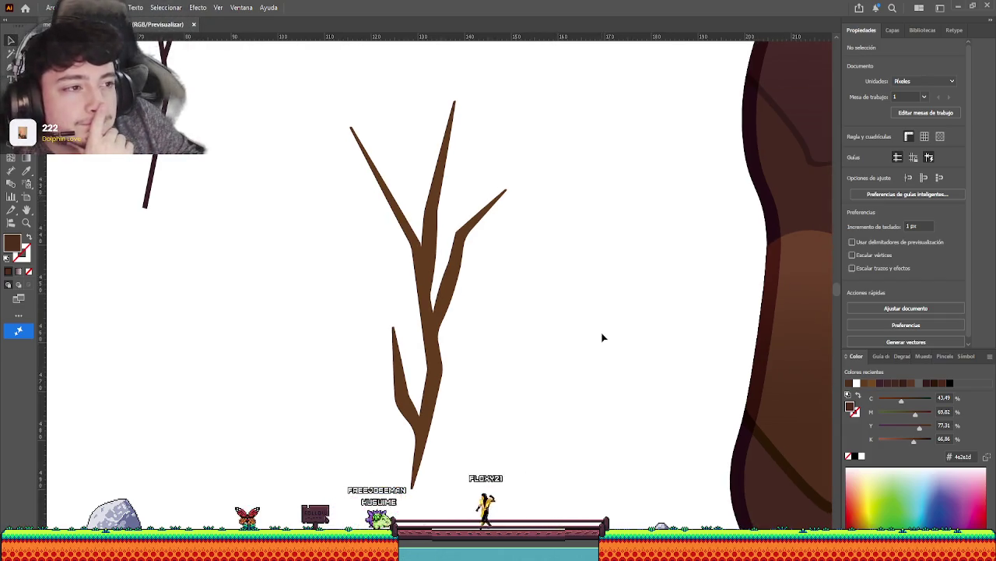
scroll(536, 387, down, 1)
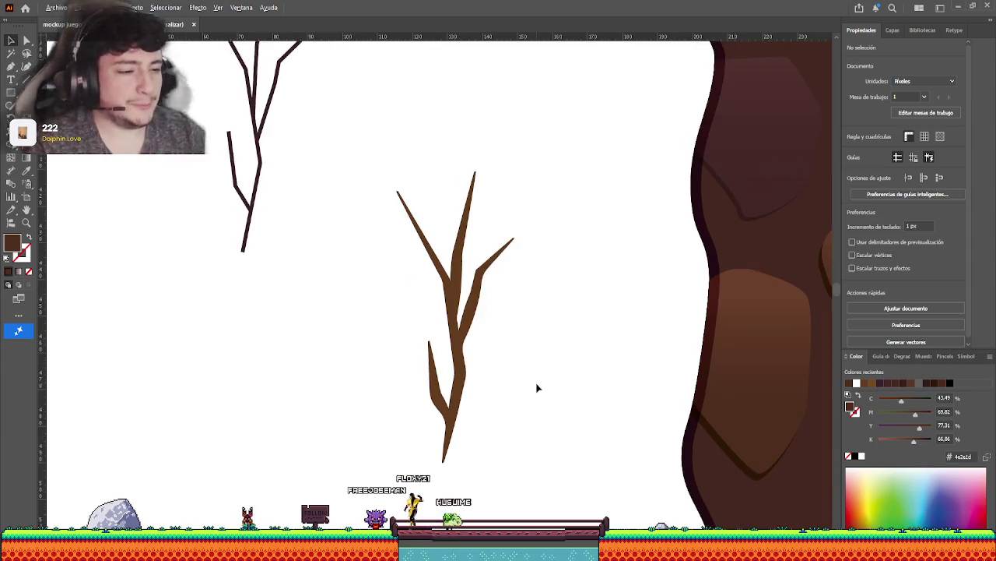
scroll(466, 355, down, 2)
Duplicate the brown tree above the original and rotate the copy to 135°.
scroll(461, 366, down, 1)
click(464, 370)
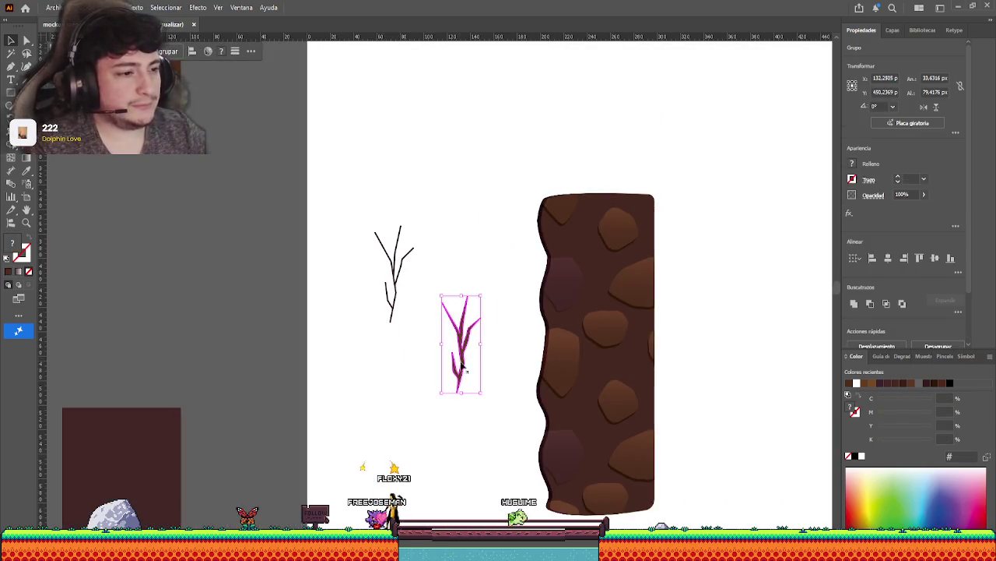
drag(453, 354, 478, 224)
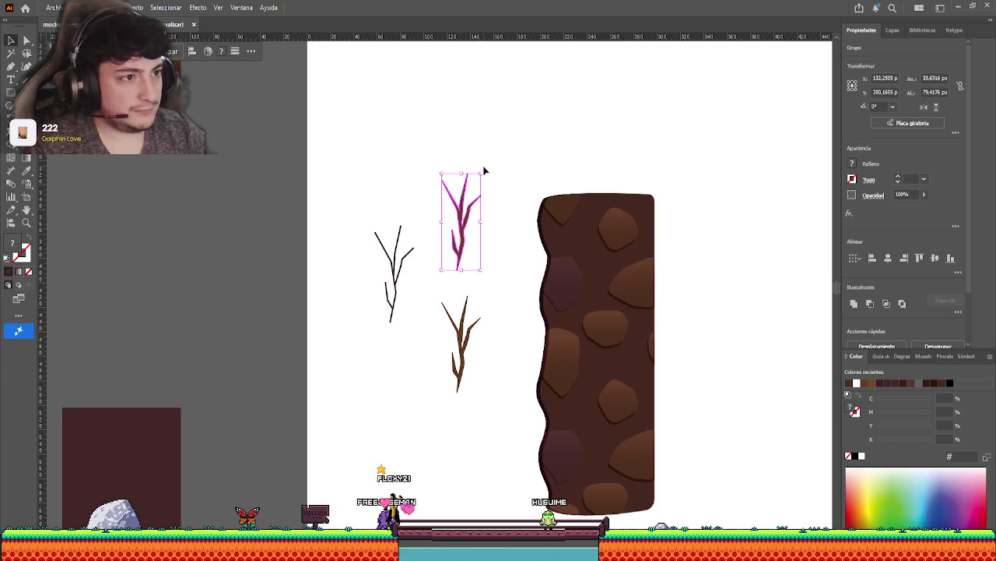
mouse_move(485, 169)
mouse_down()
mouse_move(416, 264)
mouse_move(471, 224)
mouse_move(534, 274)
mouse_up()
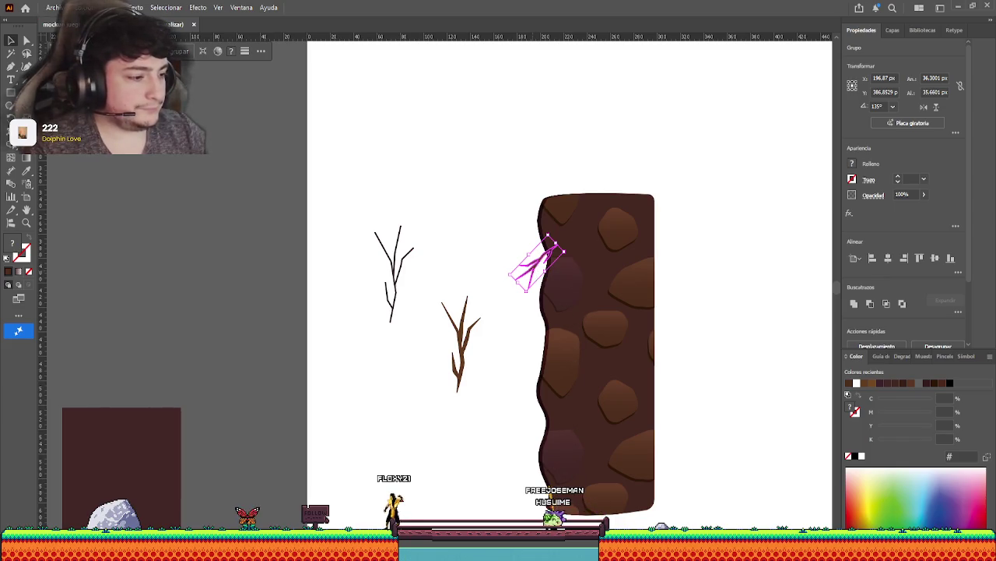
click(717, 282)
Inspect the rotated branch near the rock edge, checking its anchor points.
scroll(719, 289, down, 2)
scroll(244, 223, up, 5)
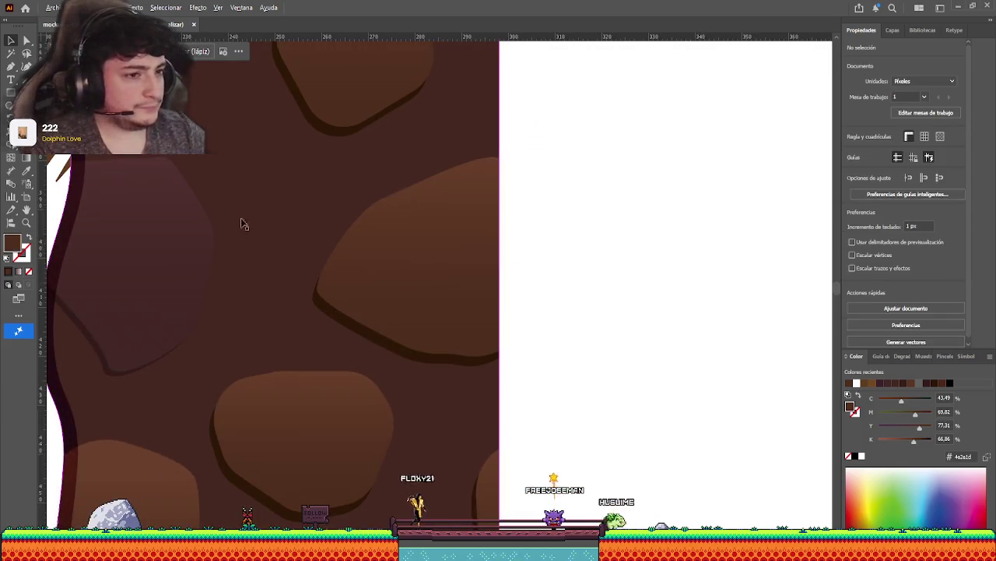
scroll(482, 250, up, 3)
scroll(482, 251, down, 2)
scroll(536, 280, down, 1)
click(426, 238)
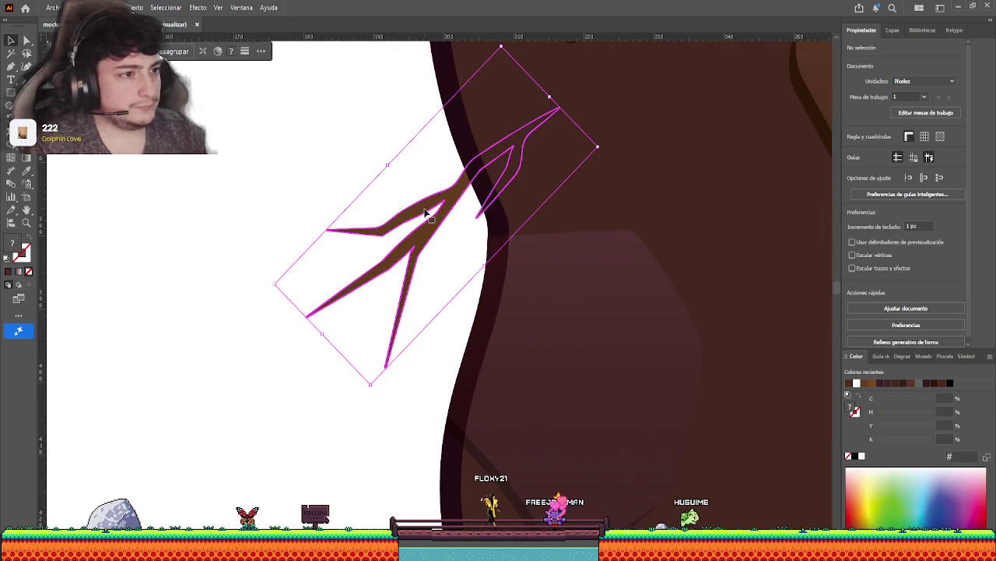
click(289, 265)
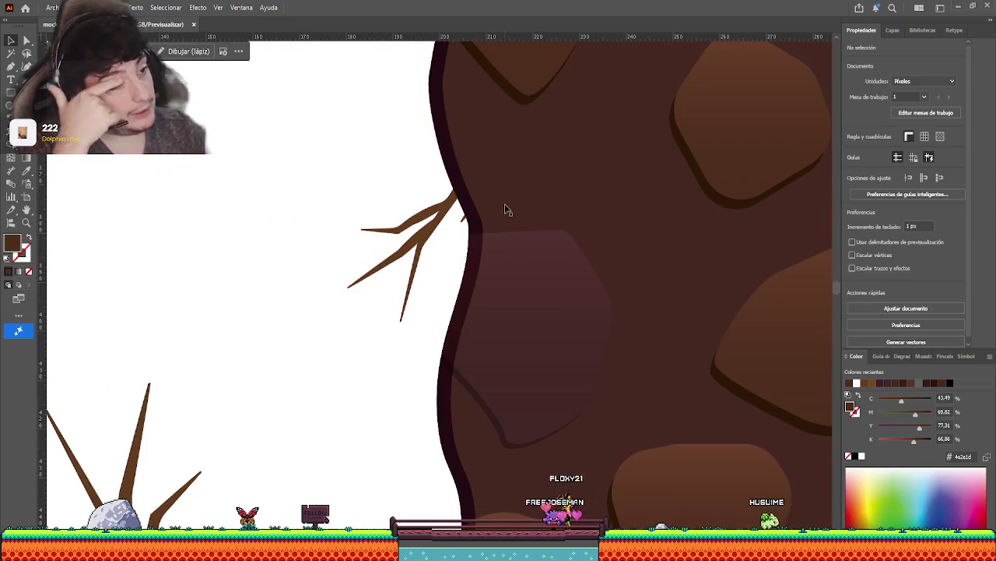
key(n)
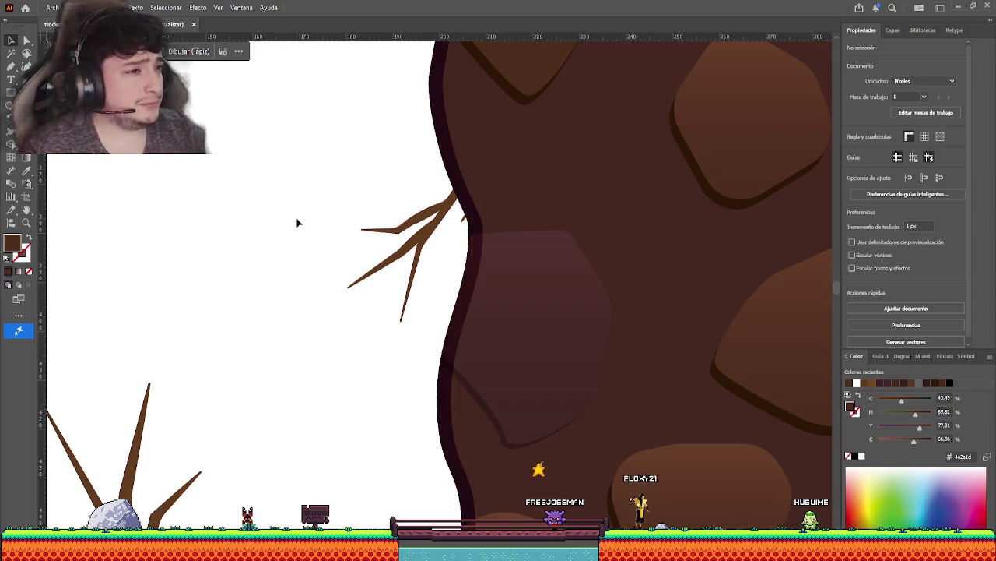
click(384, 239)
key(a)
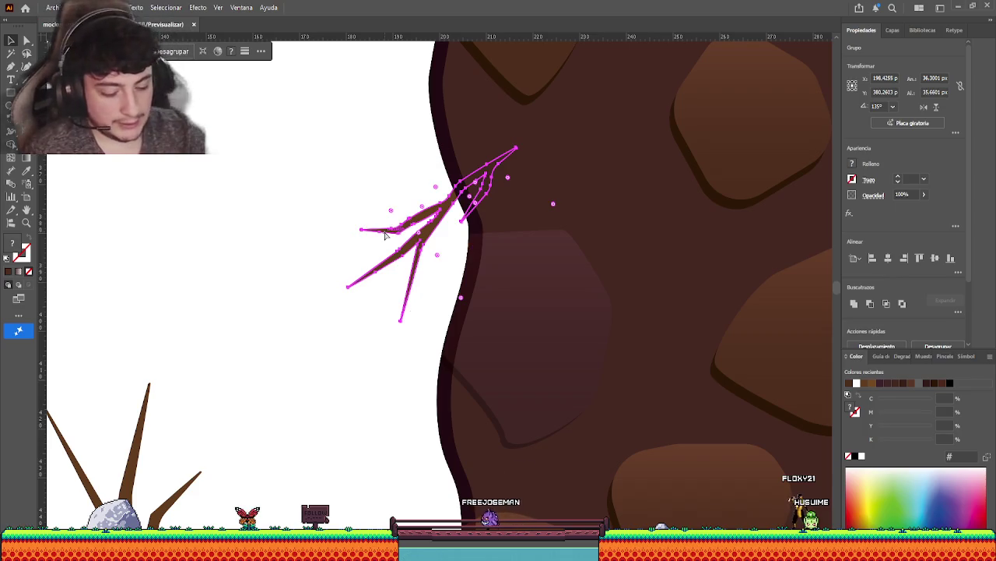
key(v)
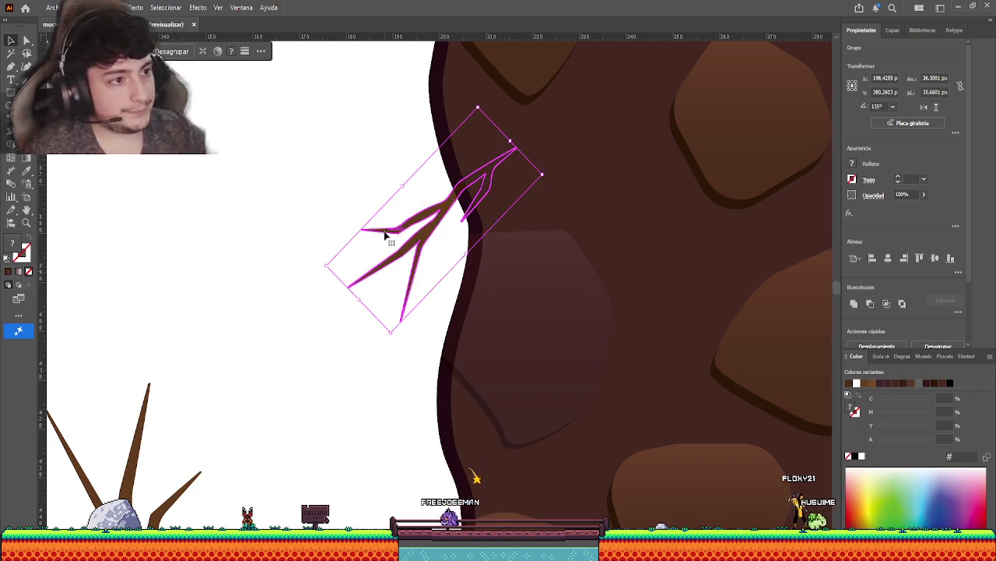
click(355, 203)
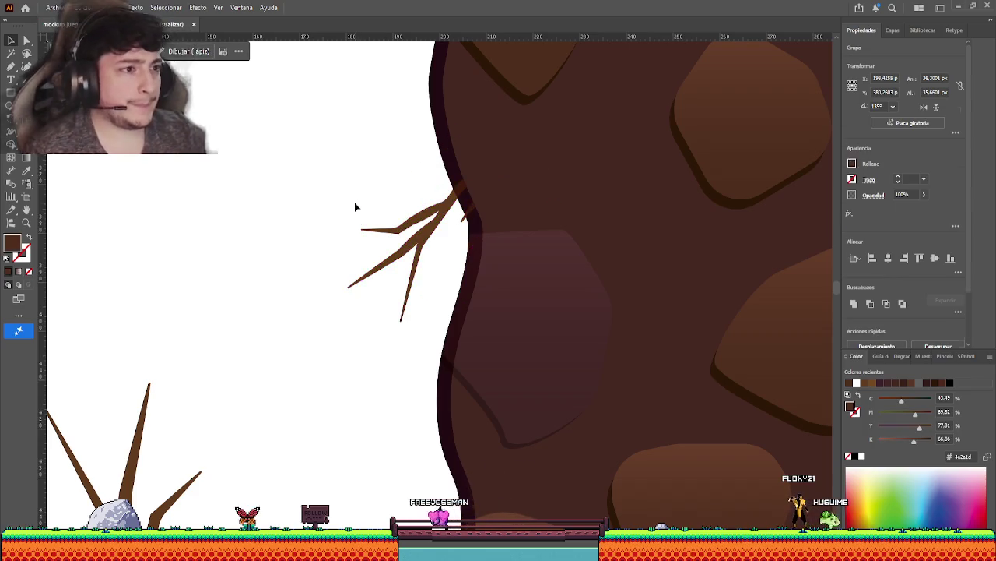
Nudge the branch into the rock edge and rotate it to stick out horizontally.
mouse_move(389, 234)
mouse_down()
mouse_move(399, 231)
mouse_move(382, 236)
mouse_move(383, 212)
mouse_up()
click(361, 245)
scroll(351, 258, down, 3)
scroll(343, 280, down, 1)
scroll(340, 291, down, 2)
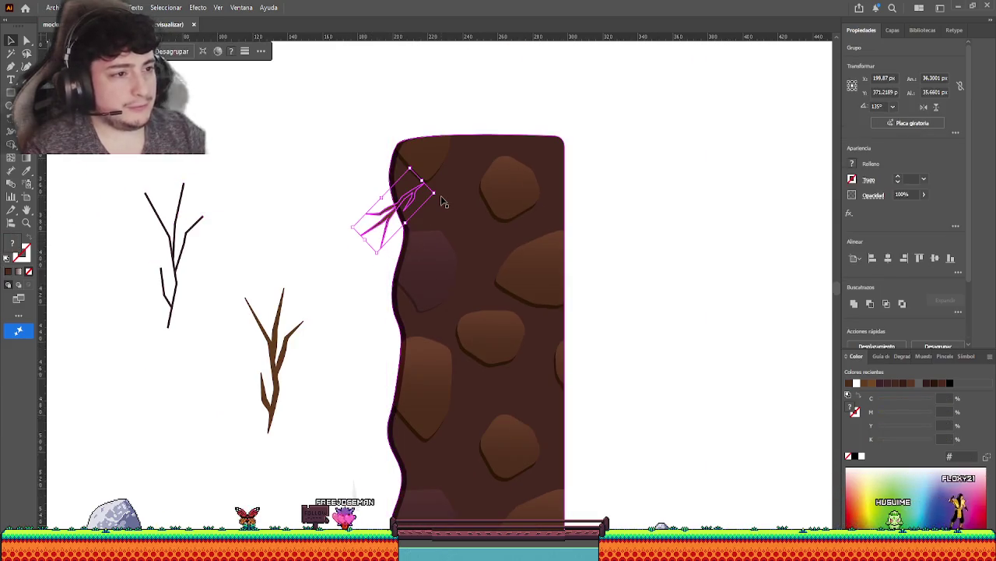
drag(440, 196, 471, 220)
click(330, 245)
key(n)
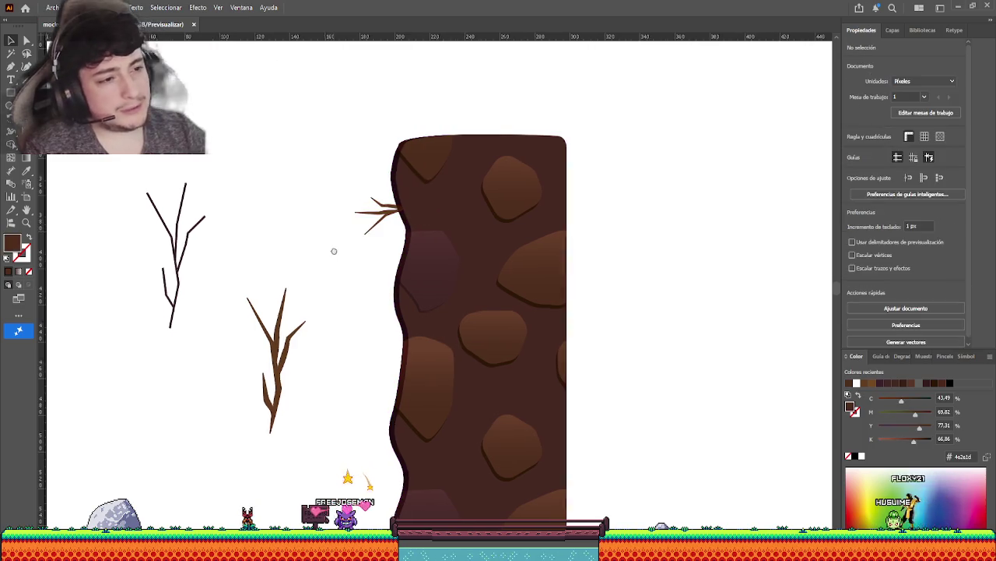